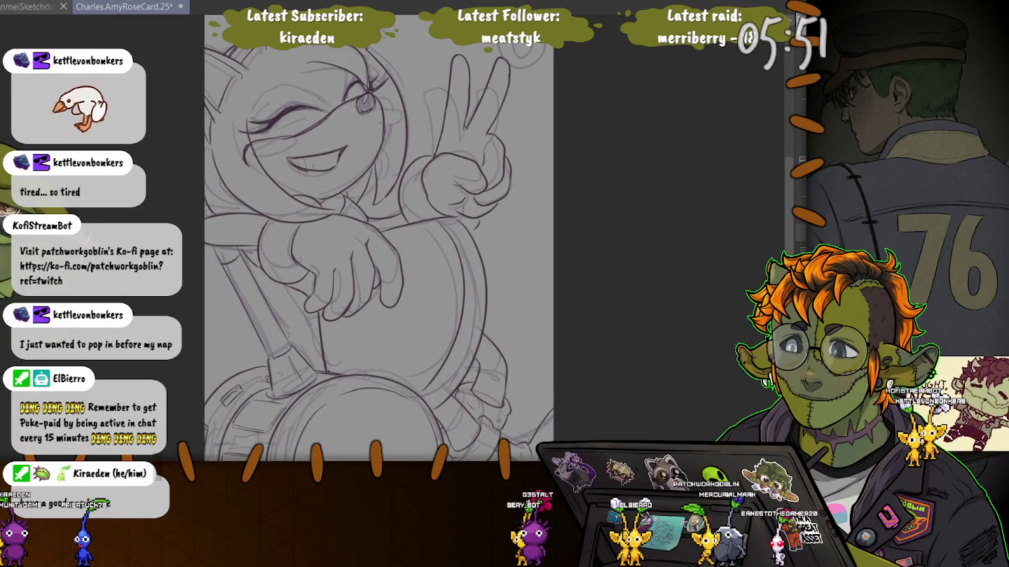
Scroll the view up until the full Amy Rose card sketch and its top edge show
{"action": "scroll", "coordinate": [448, 280], "scroll_direction": "up", "scroll_amount": 5}
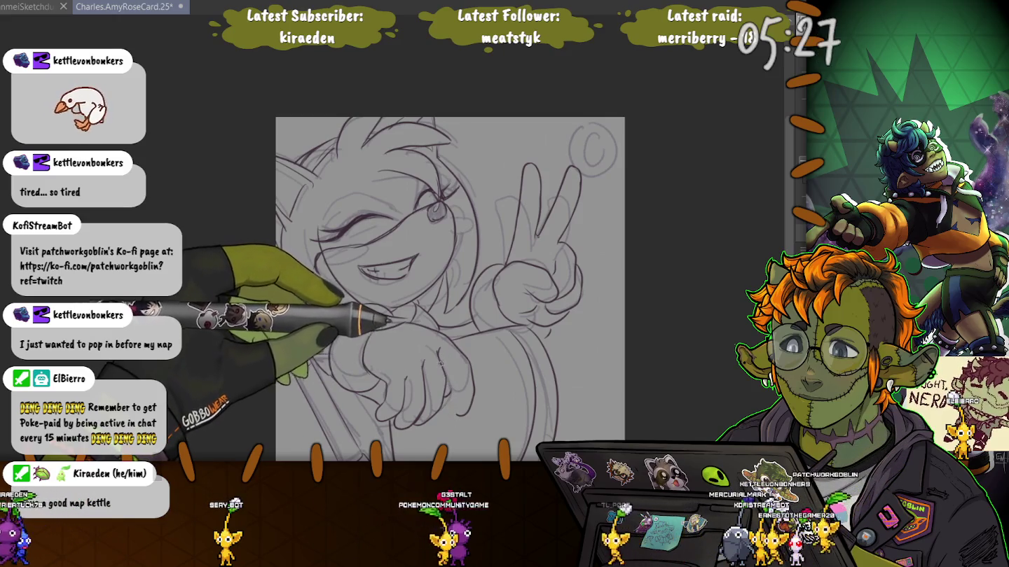
Save the Amy Rose card, add a short stroke, pan down, and undo to restore the hair and headband
{"action": "key", "text": "ctrl+s"}
{"action": "left_click_drag", "start_coordinate": [449, 383], "coordinate": [442, 376]}
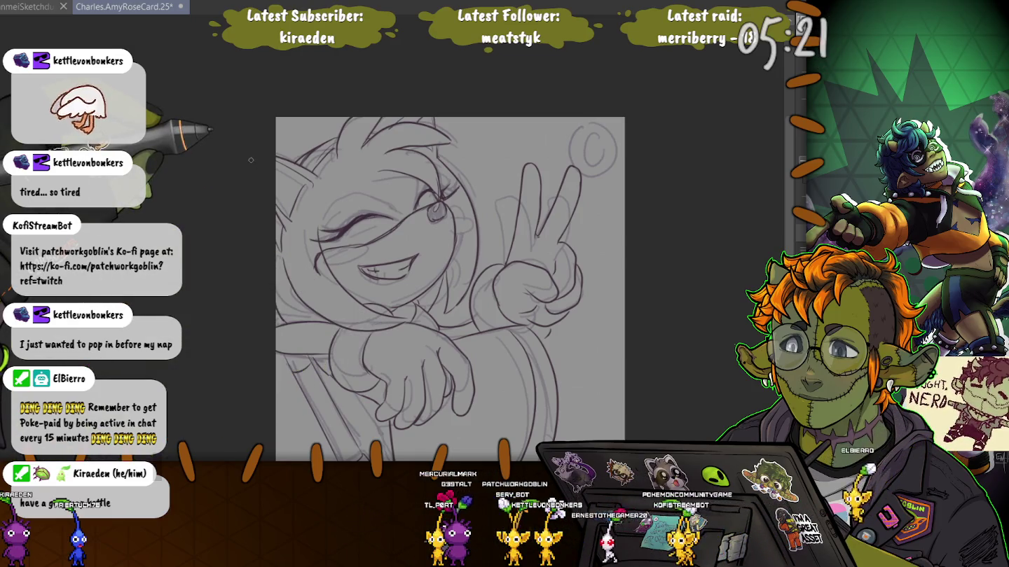
{"action": "left_click_drag", "start_coordinate": [226, 291], "coordinate": [149, 115]}
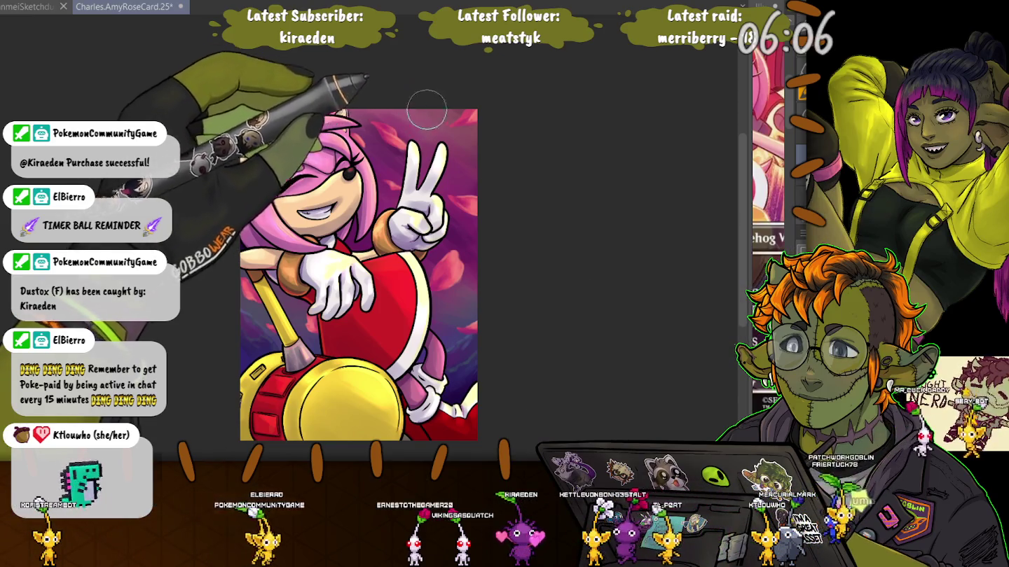
{"action": "key", "text": "ctrl+z"}
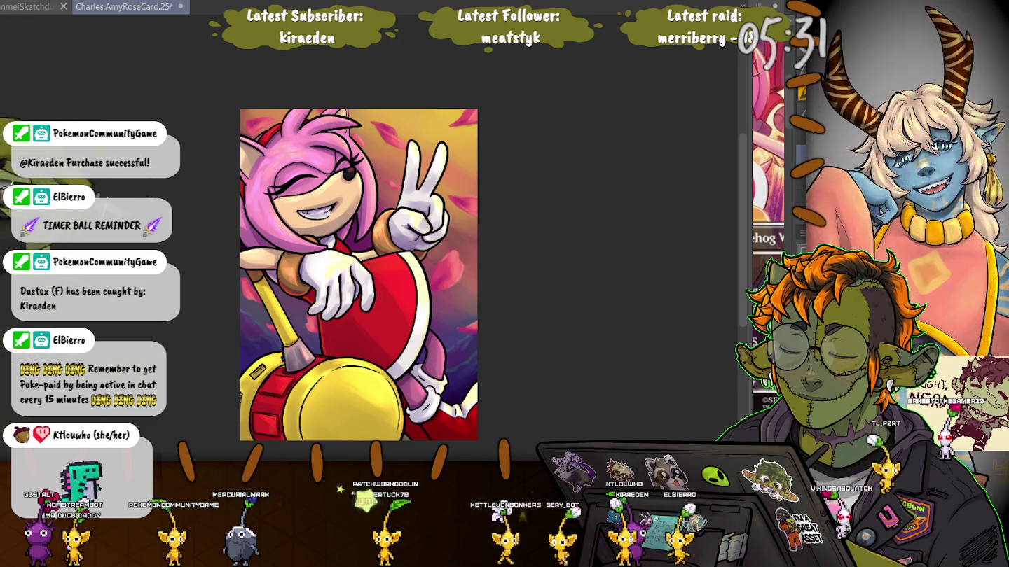
Pan the Amy Rose painting up and then back down in the view
{"action": "left_click_drag", "start_coordinate": [207, 219], "coordinate": [219, 140]}
{"action": "left_click_drag", "start_coordinate": [371, 196], "coordinate": [396, 285]}
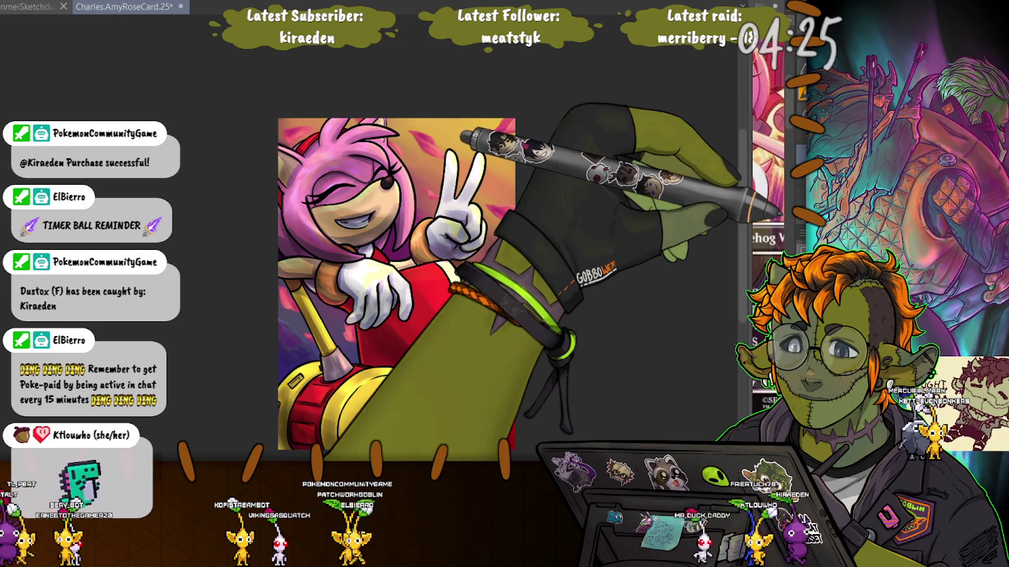
Undo three times to remove the yellow glow and light, bringing back the hammer's handle and red body
{"action": "key", "text": "ctrl+z"}
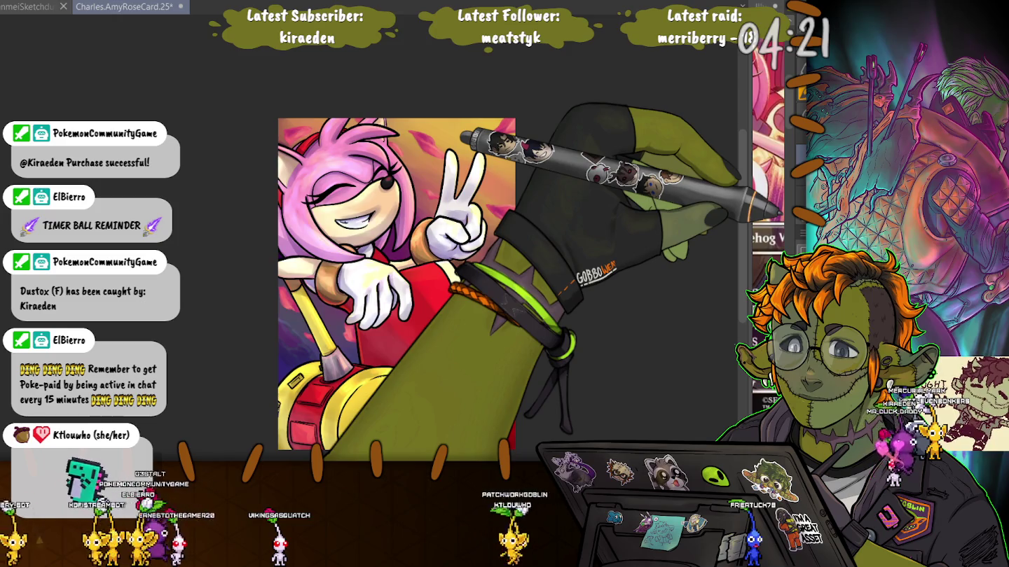
{"action": "key", "text": "ctrl+z"}
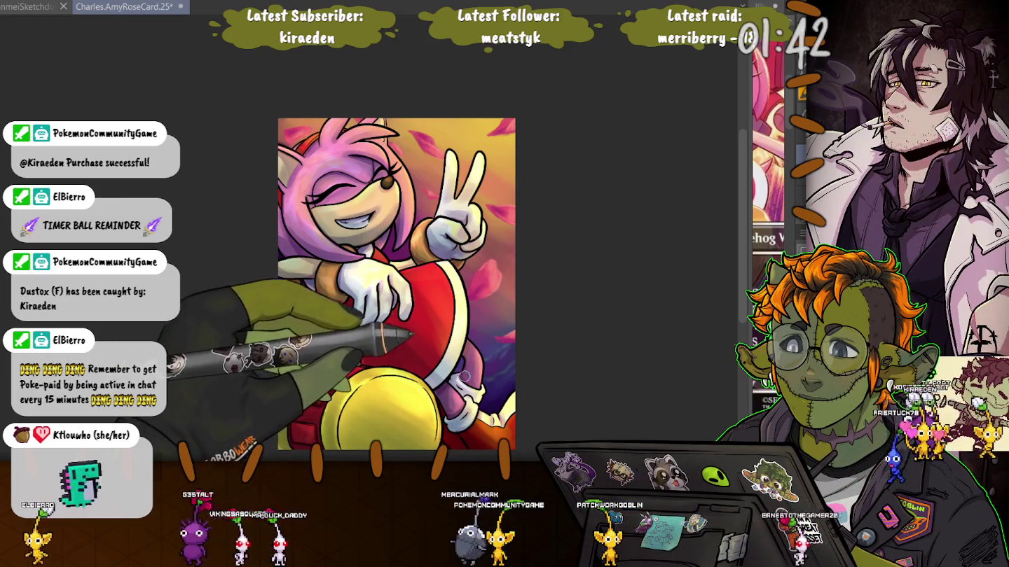
{"action": "key", "text": "ctrl+z"}
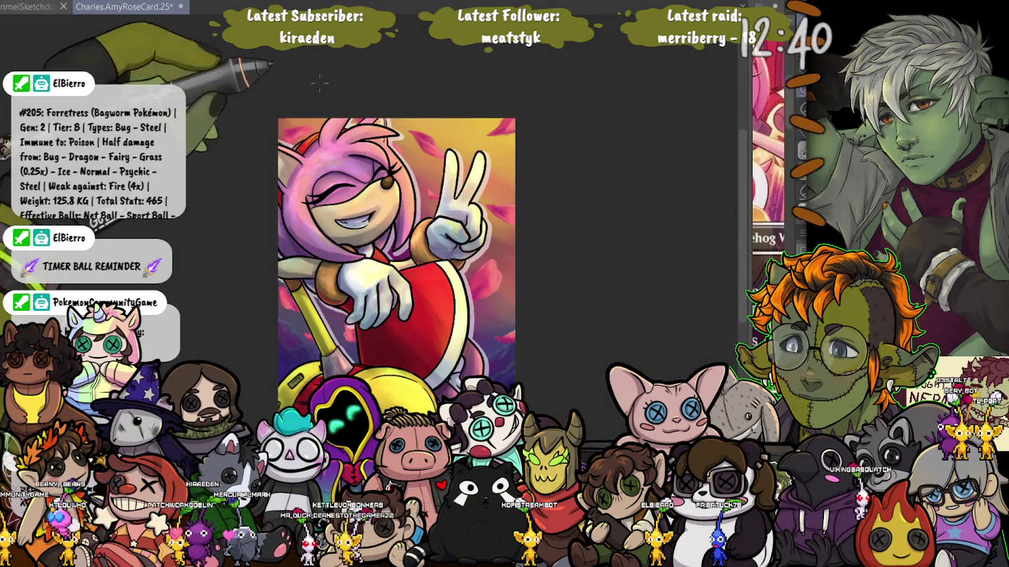
Select all on the Amy Rose canvas, pan the artwork down, and select all again
{"action": "scroll", "coordinate": [397, 238], "scroll_direction": "down", "scroll_amount": 3}
{"action": "key", "text": "ctrl+a"}
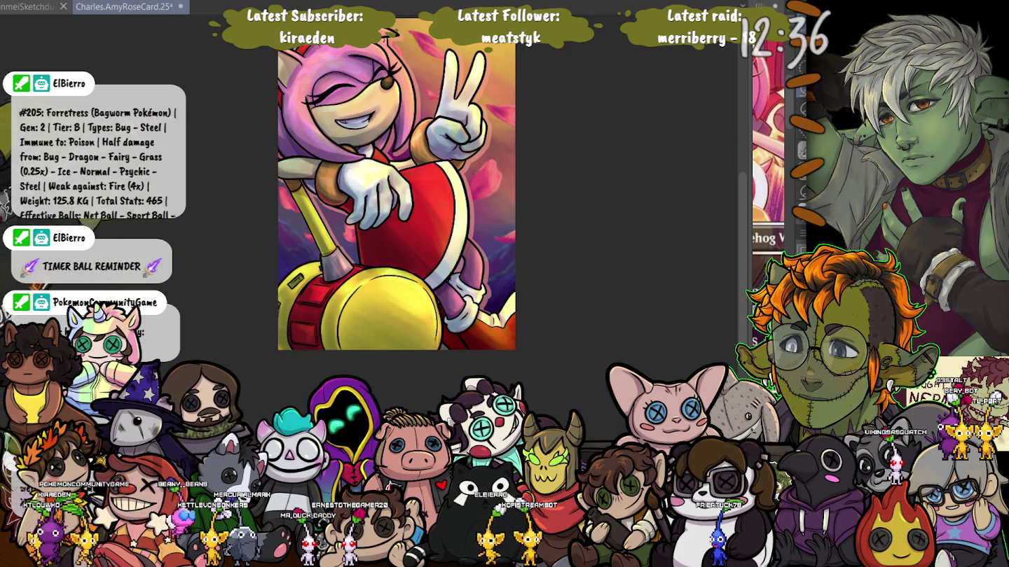
{"action": "left_click_drag", "start_coordinate": [397, 184], "coordinate": [445, 292]}
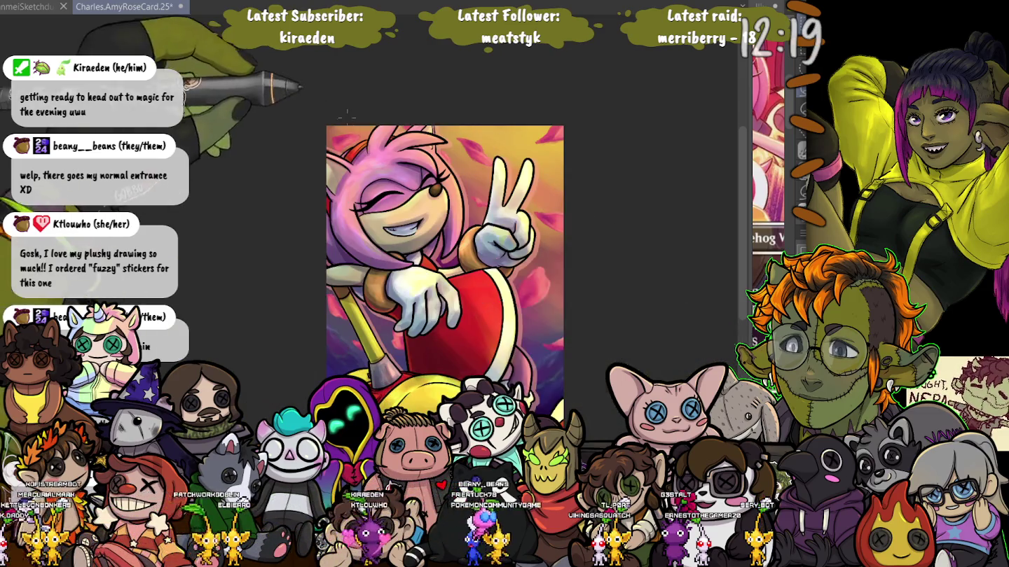
{"action": "scroll", "coordinate": [445, 245], "scroll_direction": "down", "scroll_amount": 3}
{"action": "key", "text": "ctrl+a"}
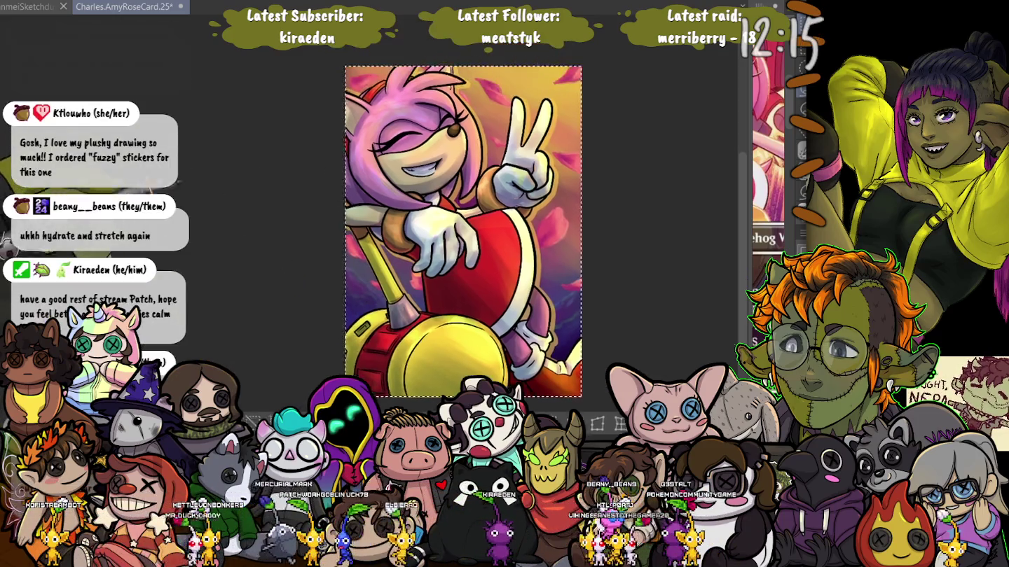
Pan the view down and right, select all, then deselect the Amy Rose canvas
{"action": "left_click_drag", "start_coordinate": [215, 173], "coordinate": [242, 240]}
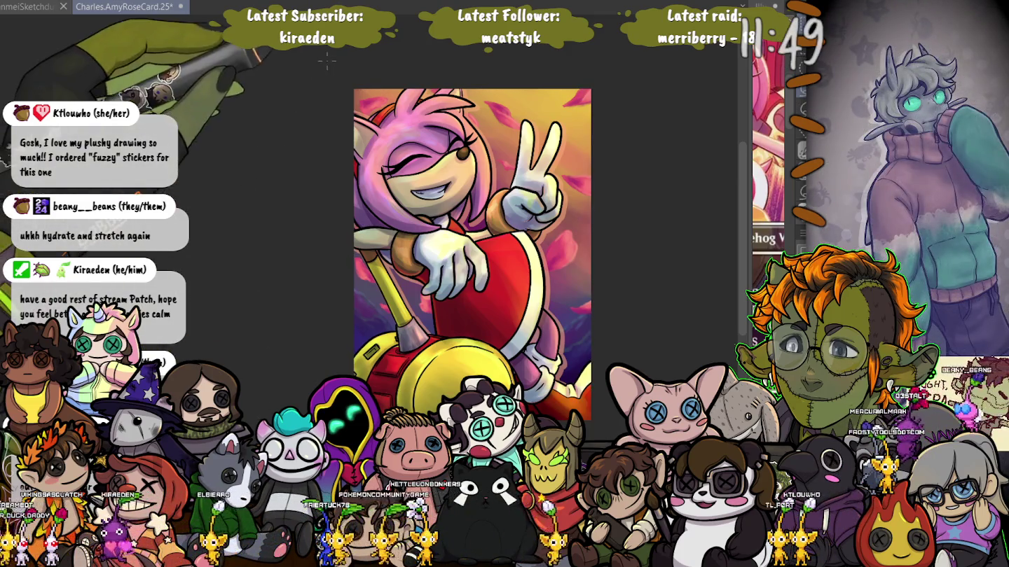
{"action": "key", "text": "ctrl+a"}
{"action": "scroll", "coordinate": [280, 191], "scroll_direction": "down", "scroll_amount": 1}
{"action": "key", "text": "ctrl+d"}
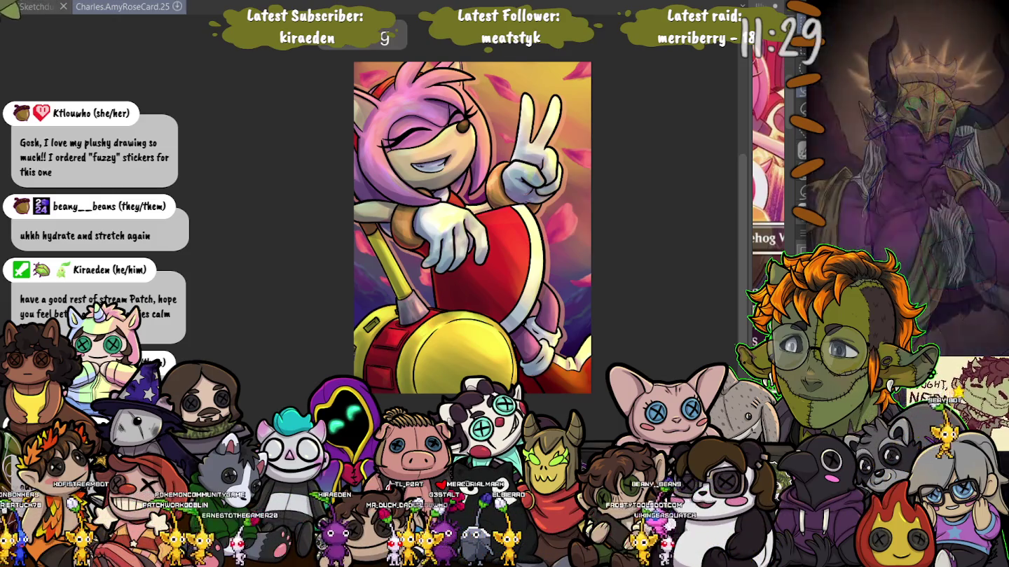
Save the Amy Rose card file with Ctrl+S
{"action": "key", "text": "ctrl+s"}
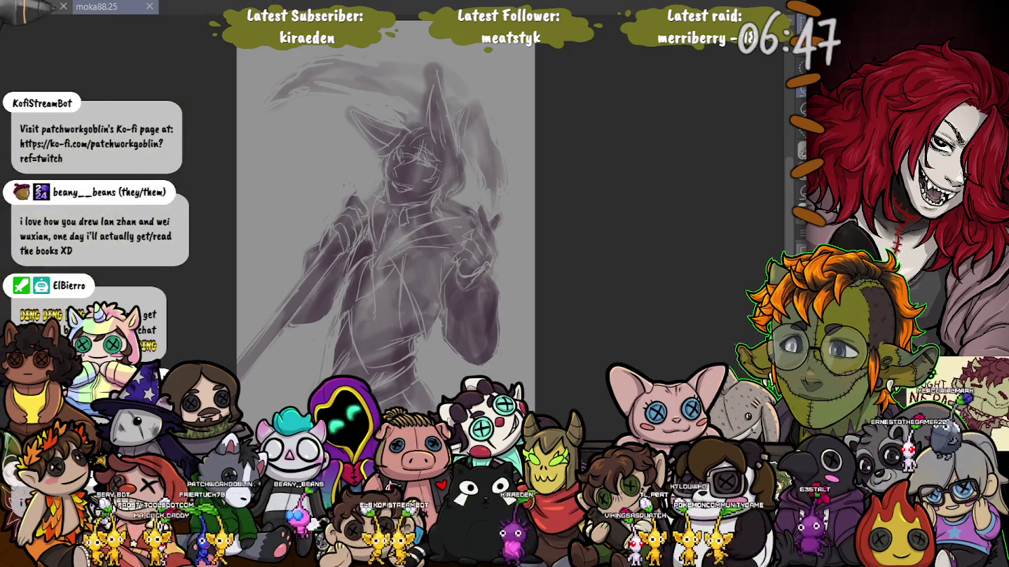
Switch to the sketch dump document, zoom out, then zoom back in on the pink sketch
{"action": "key", "text": "ctrl+Tab"}
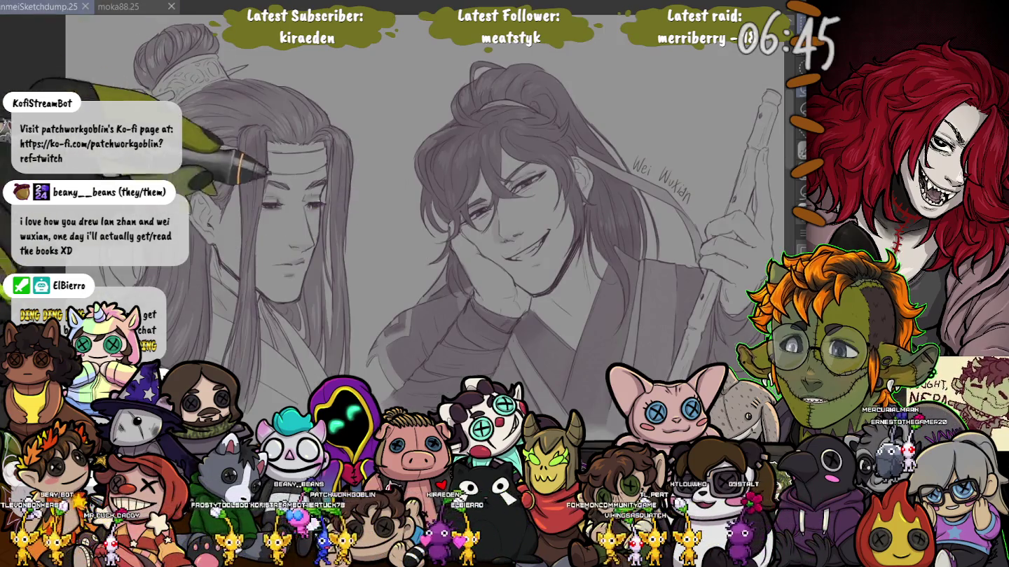
{"action": "key", "text": "ctrl+minus"}
{"action": "key", "text": "ctrl+minus"}
{"action": "key", "text": "ctrl+plus"}
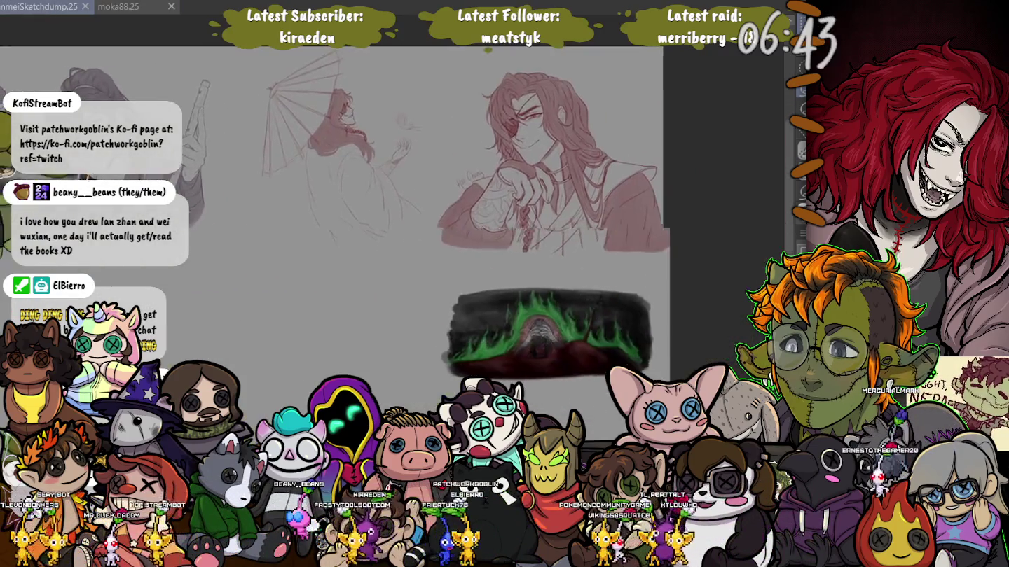
{"action": "key", "text": "ctrl+plus"}
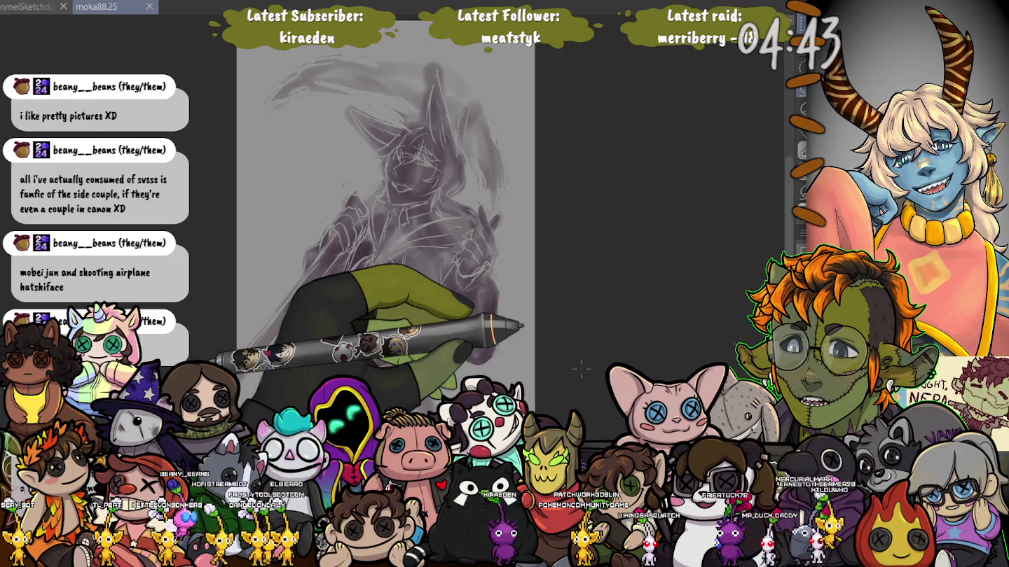
Undo to fade the purple figure sketch to pale grey, then zoom in on it
{"action": "key", "text": "ctrl+z"}
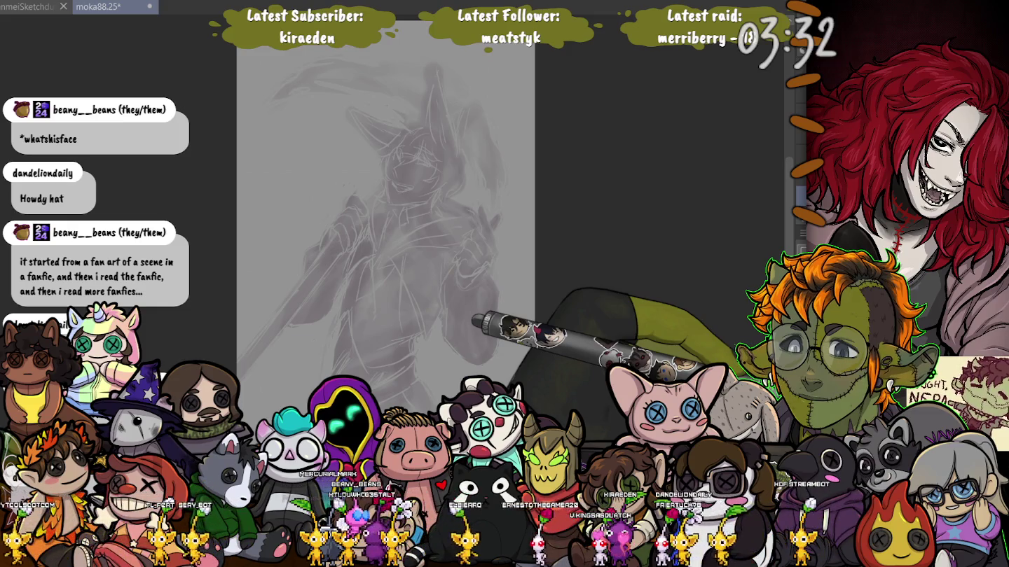
{"action": "key", "text": "ctrl+plus"}
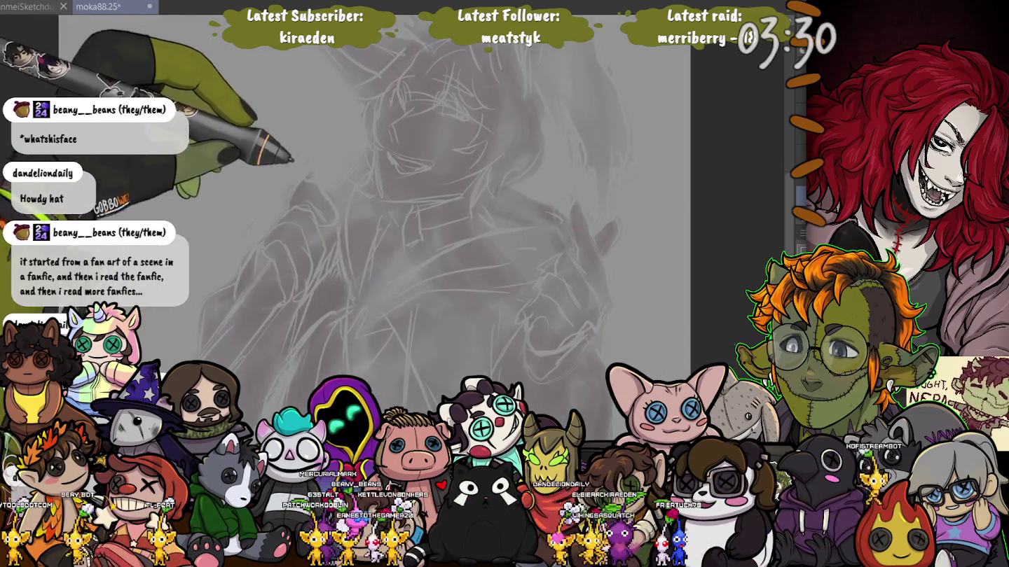
Zoom further into the face, then create a new blank canvas with Ctrl+N
{"action": "key", "text": "ctrl+plus"}
{"action": "key", "text": "ctrl+plus"}
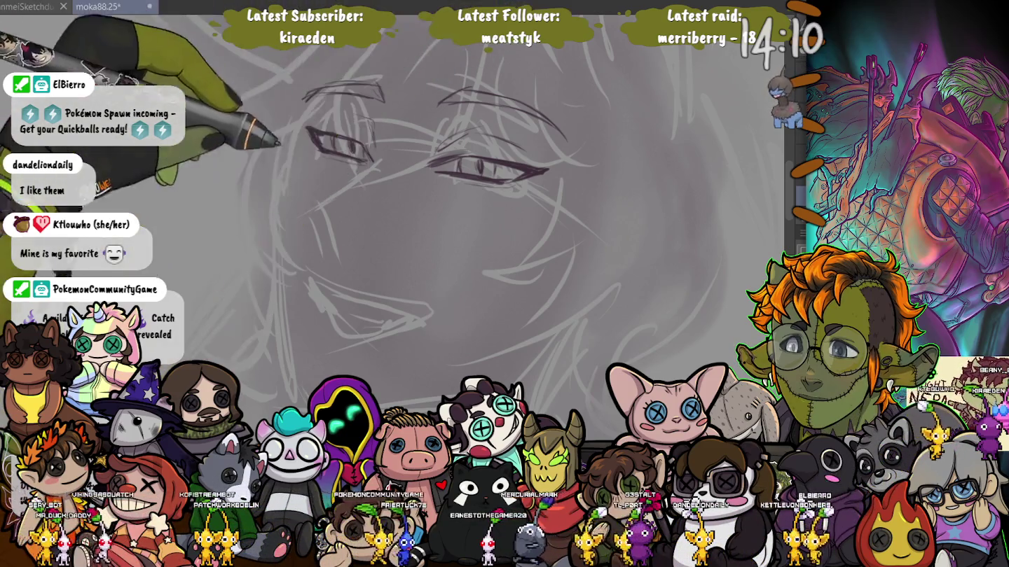
{"action": "key", "text": "ctrl+n"}
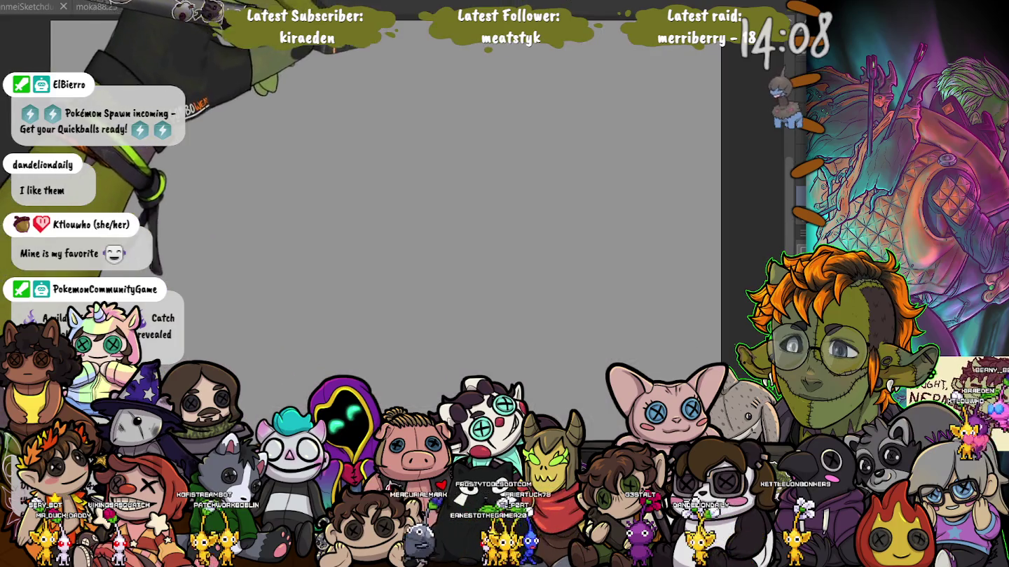
Paste the pink-and-blue-haired catboy reference onto the new canvas beside the moka88 sketch
{"action": "key", "text": "ctrl+v"}
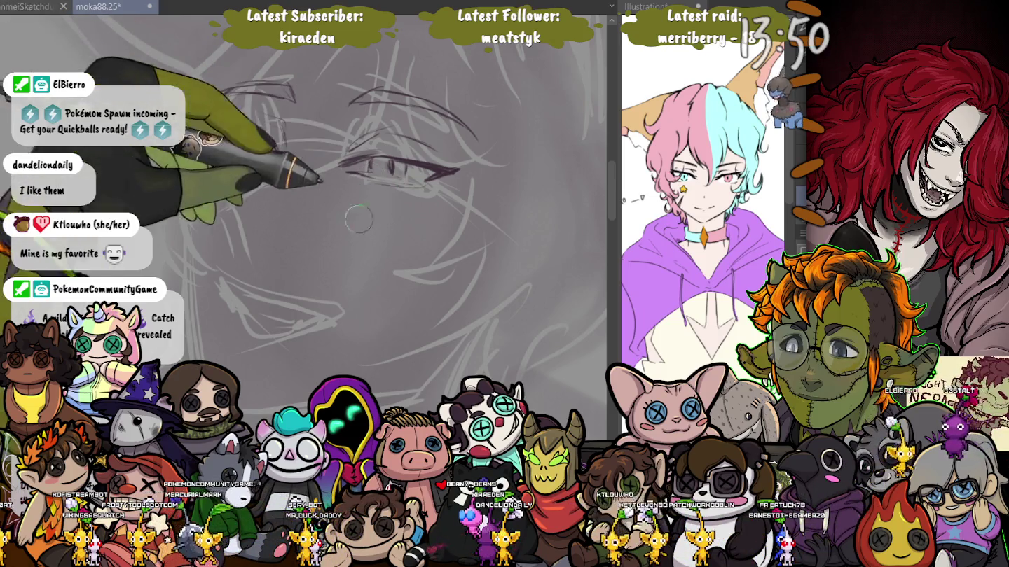
Sketch the left eye and brow strokes, then switch to the browser's Imgur post
{"action": "left_click_drag", "start_coordinate": [218, 98], "coordinate": [291, 86]}
{"action": "left_click_drag", "start_coordinate": [220, 130], "coordinate": [284, 144]}
{"action": "key", "text": "e"}
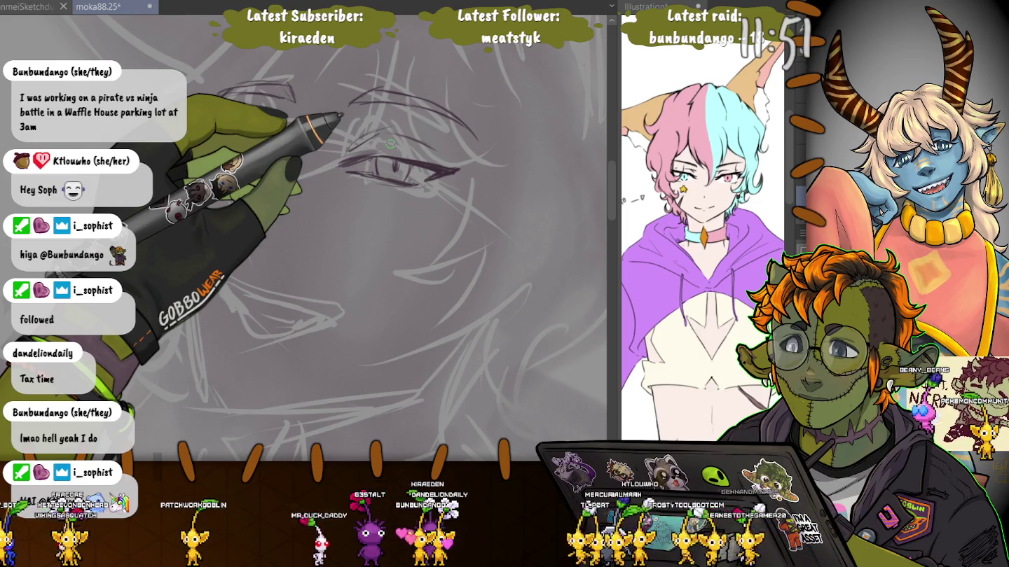
{"action": "mouse_move", "coordinate": [238, 133]}
{"action": "left_mouse_down"}
{"action": "mouse_move", "coordinate": [293, 148]}
{"action": "mouse_move", "coordinate": [241, 210]}
{"action": "mouse_move", "coordinate": [278, 253]}
{"action": "left_mouse_up"}
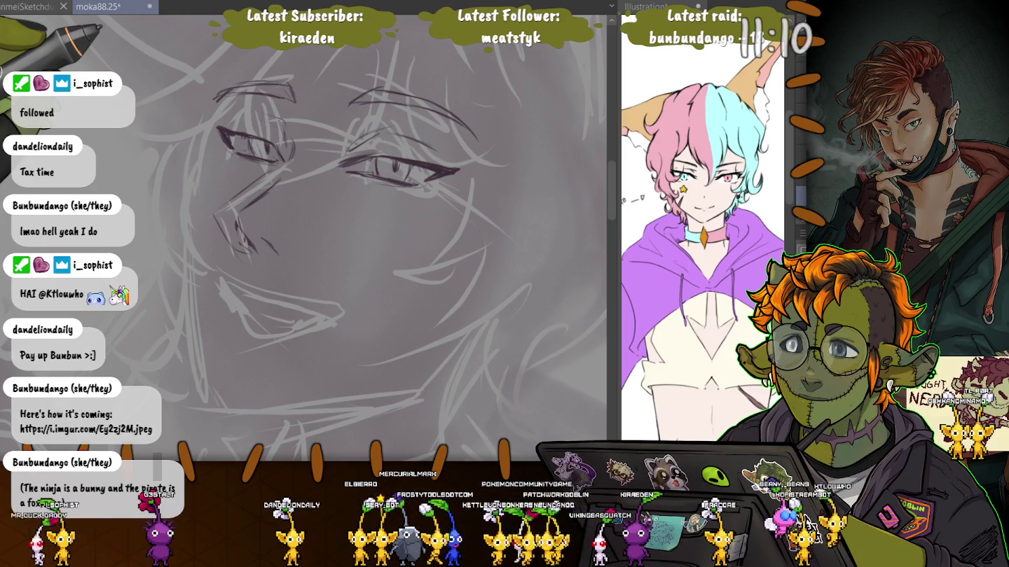
{"action": "key", "text": "alt+Tab"}
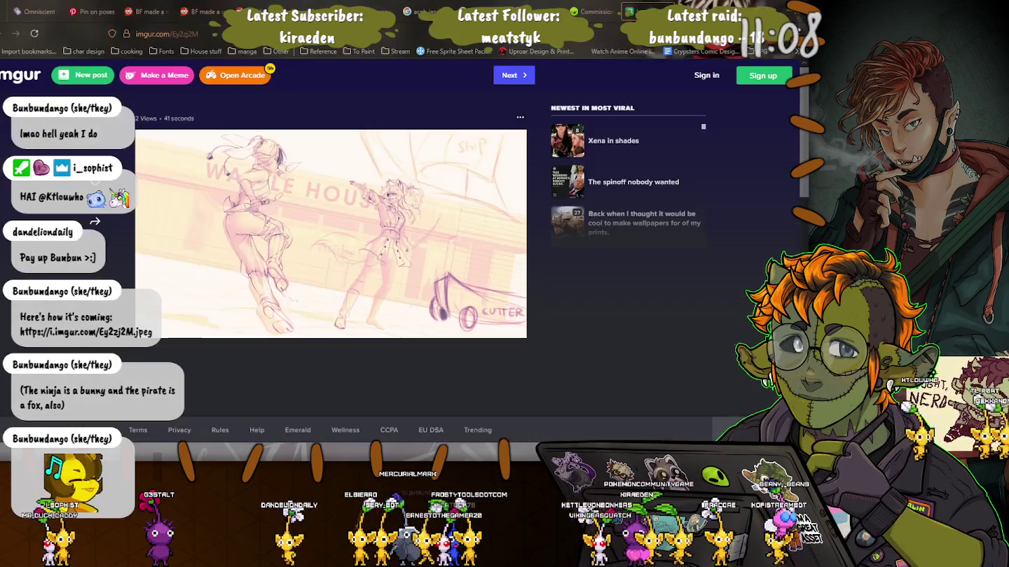
View the pink Waffle House sketch full size on Imgur, then return to Clip Studio Paint
{"action": "left_click", "coordinate": [439, 273]}
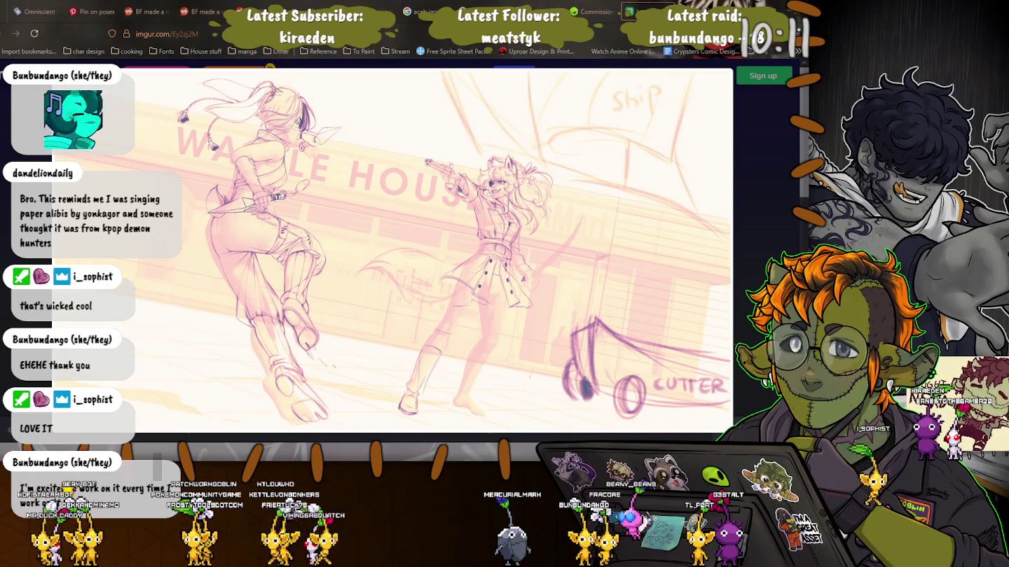
{"action": "left_click", "coordinate": [436, 193]}
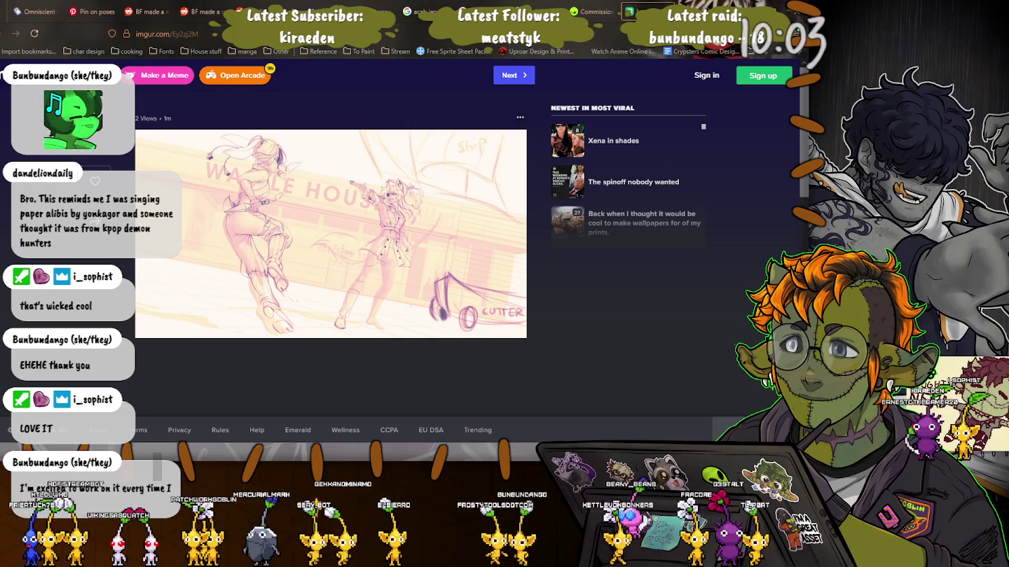
{"action": "key", "text": "alt+Tab"}
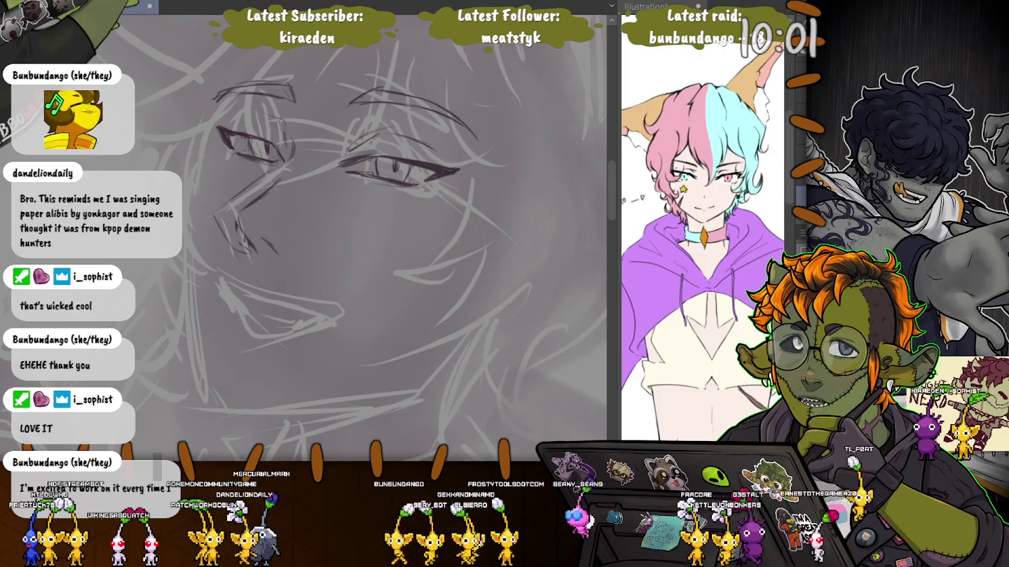
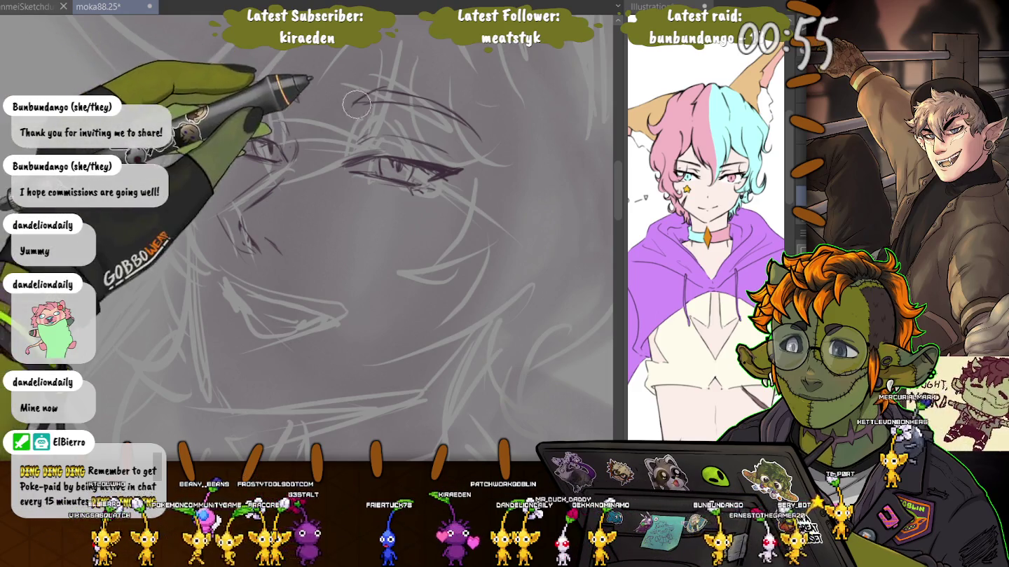
Trace darker pen strokes over the left eye, above the eye and along the eyebrows
{"action": "left_click_drag", "start_coordinate": [223, 131], "coordinate": [284, 150]}
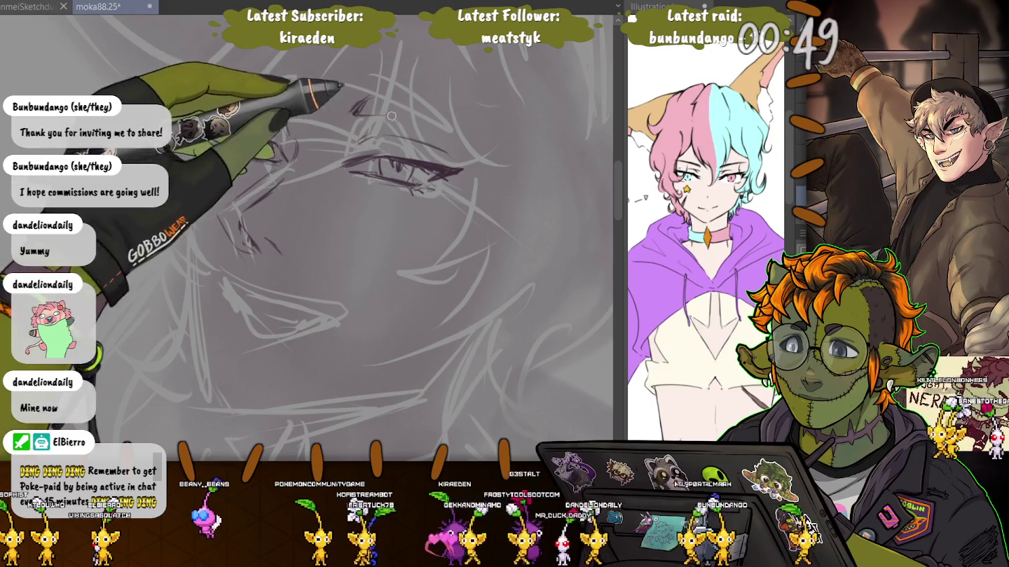
{"action": "left_click_drag", "start_coordinate": [384, 115], "coordinate": [480, 143]}
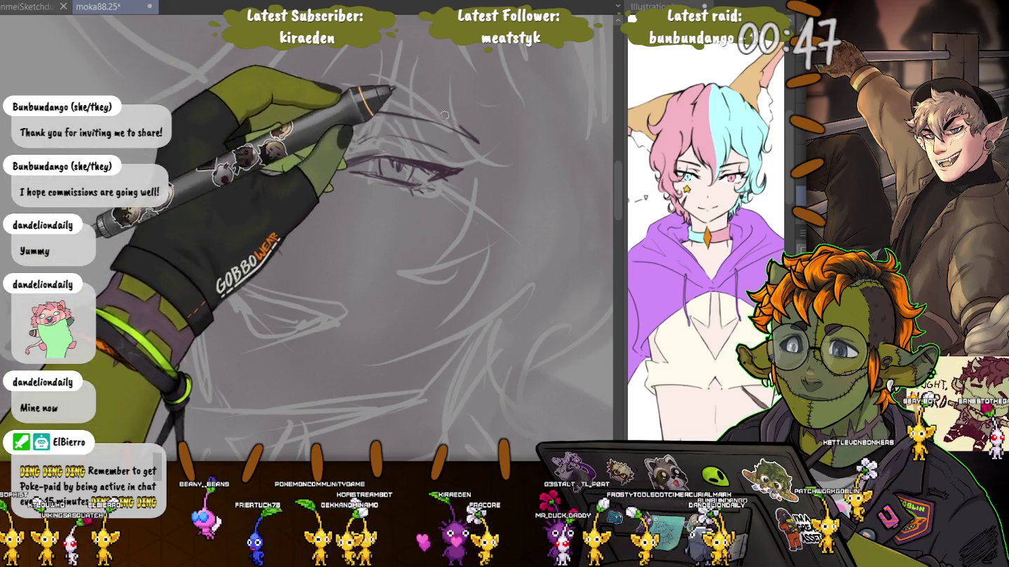
{"action": "left_click_drag", "start_coordinate": [434, 114], "coordinate": [350, 111]}
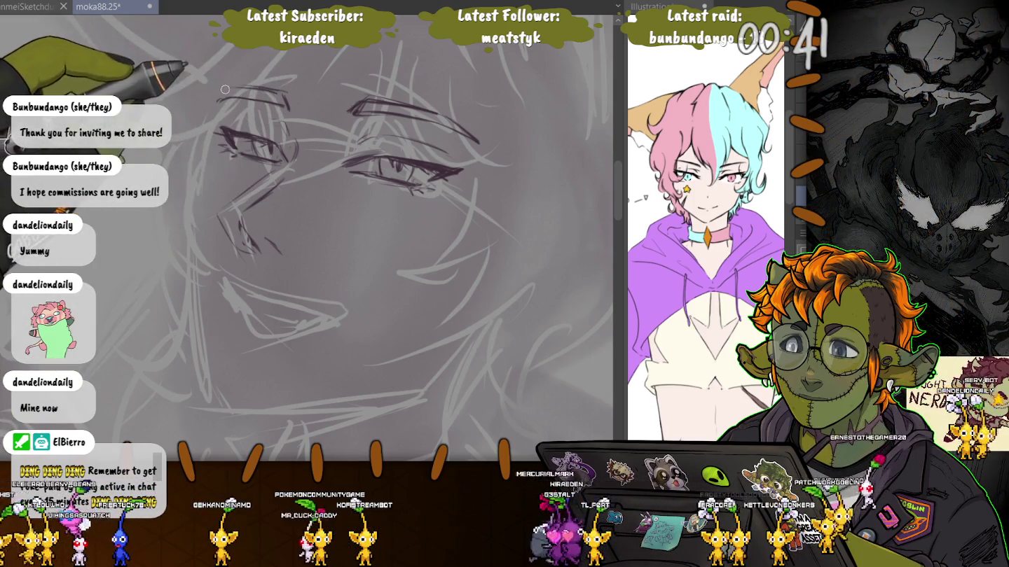
{"action": "left_click_drag", "start_coordinate": [273, 92], "coordinate": [215, 108]}
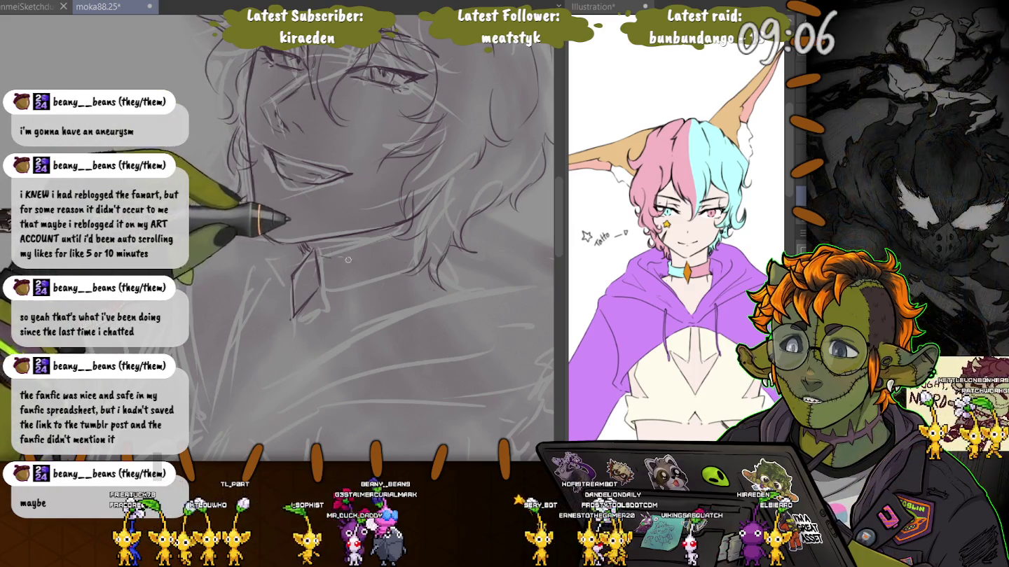
Undo to bring back the darker face, jaw and mouth lineart
{"action": "key", "text": "ctrl+z"}
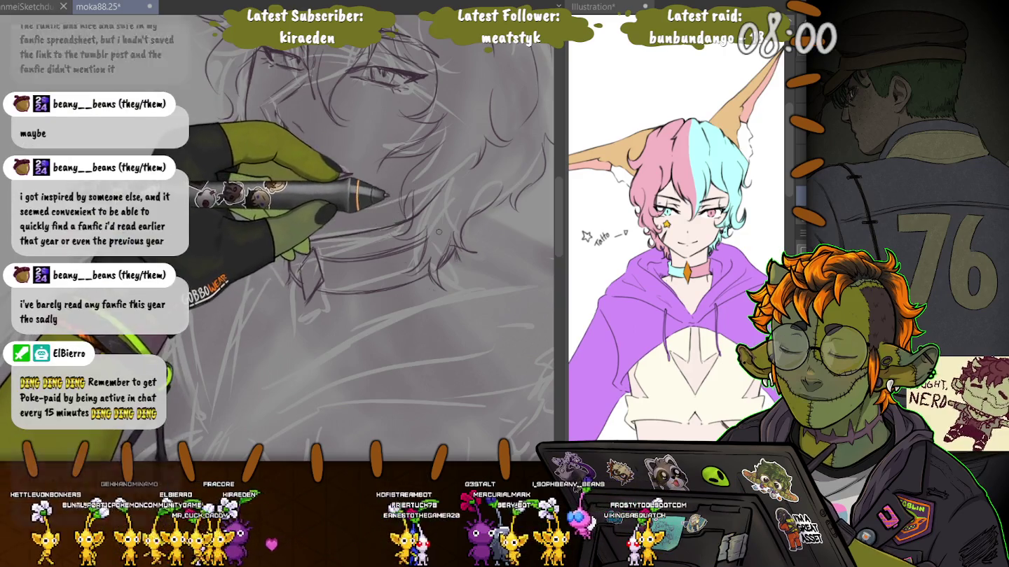
{"action": "scroll", "coordinate": [384, 315], "scroll_direction": "down", "scroll_amount": 3}
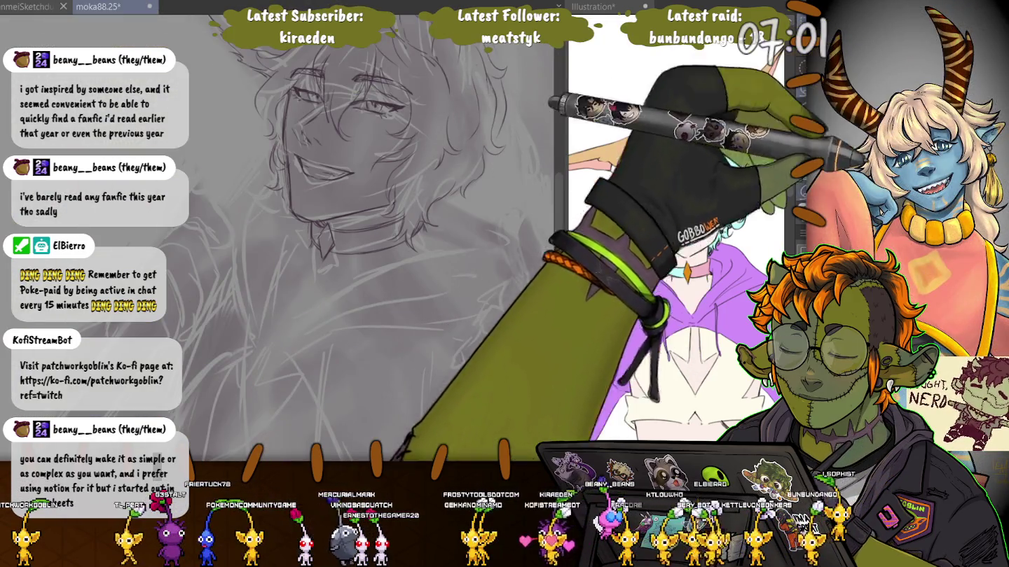
Lasso around the grinning mouth to select it
{"action": "left_click_drag", "start_coordinate": [302, 106], "coordinate": [354, 168]}
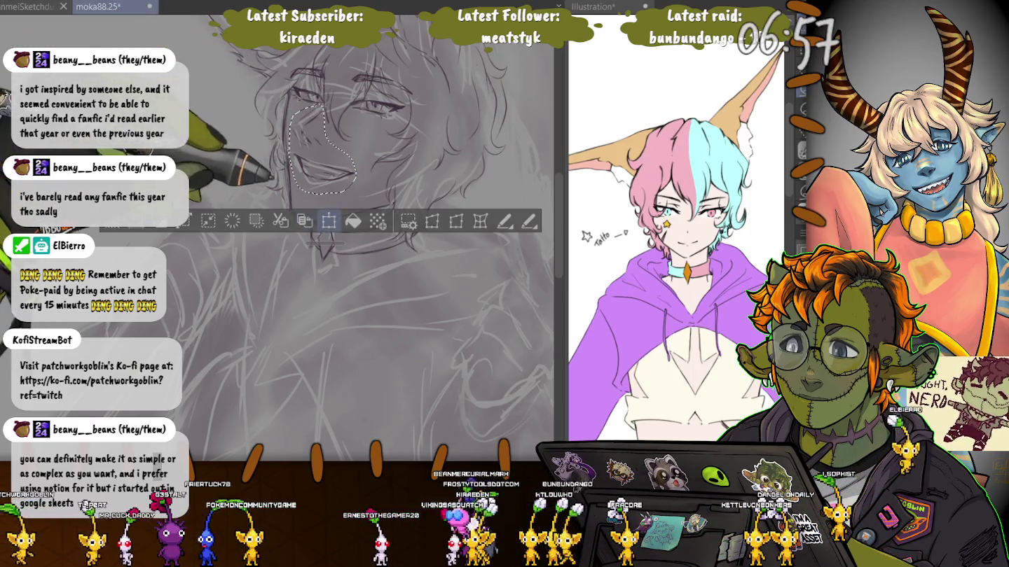
Shift the selected mouth slightly right and down, then deselect
{"action": "key", "text": "ctrl+t"}
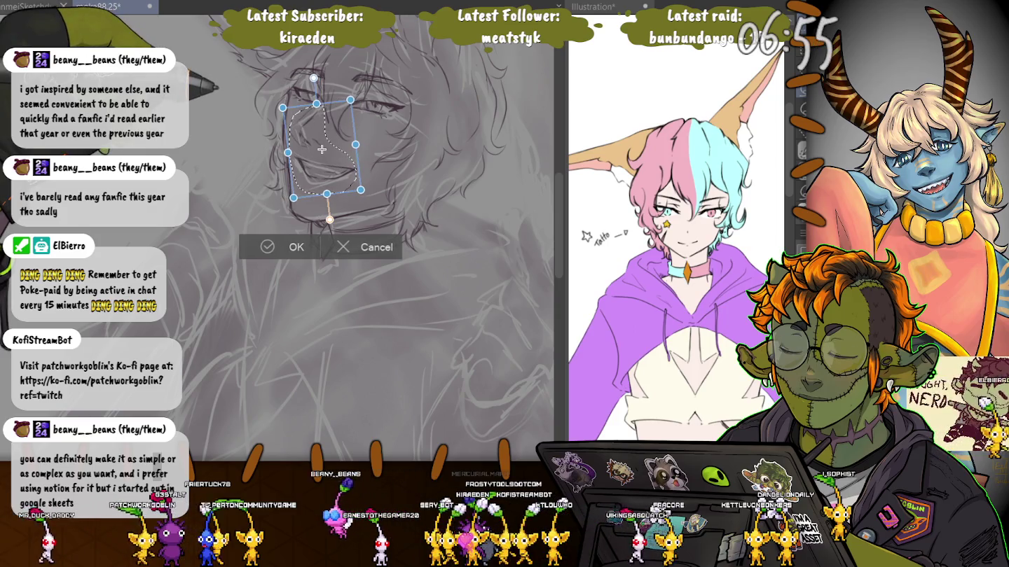
{"action": "left_click_drag", "start_coordinate": [322, 150], "coordinate": [323, 151]}
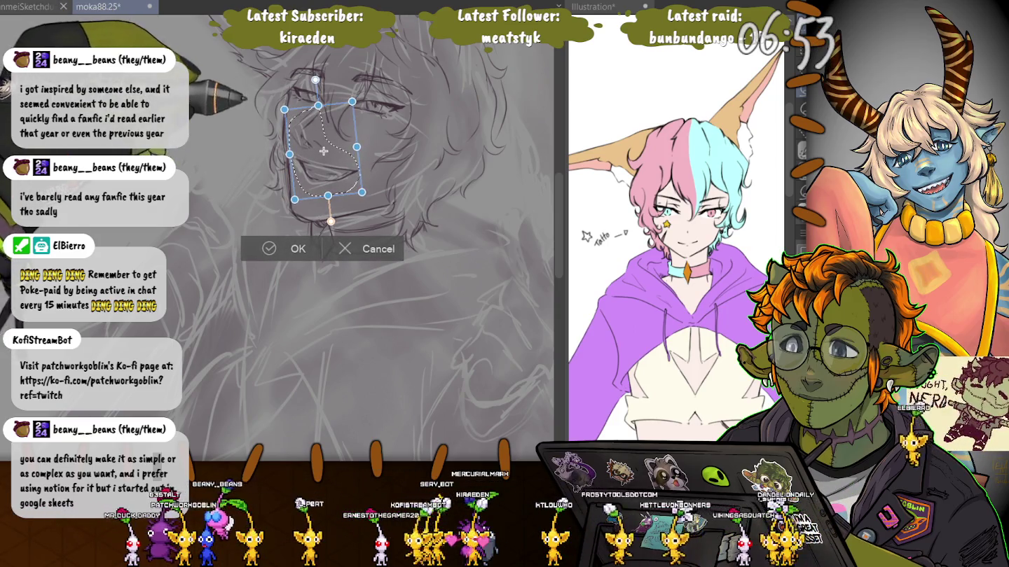
{"action": "key", "text": "Return"}
{"action": "key", "text": "ctrl+d"}
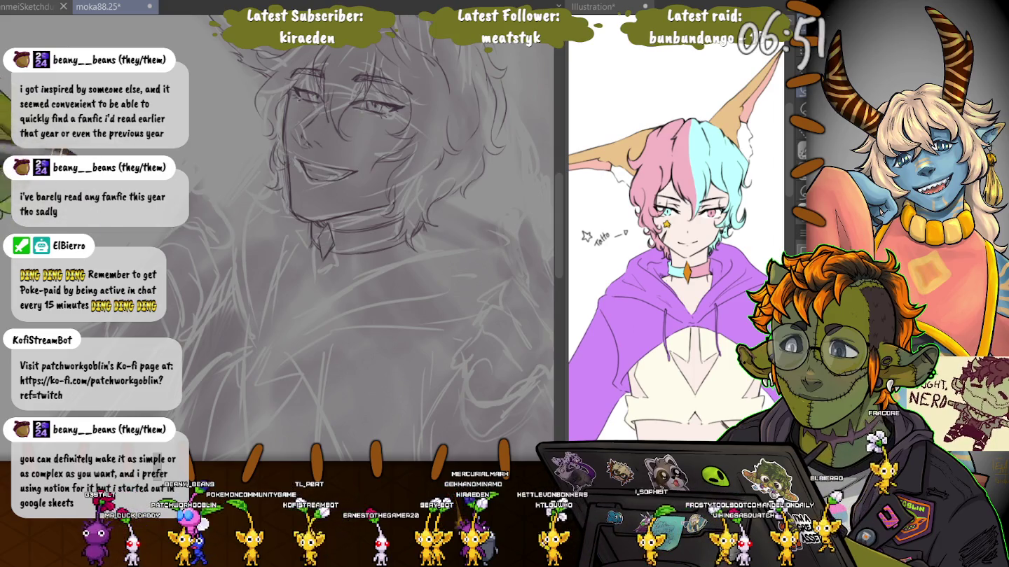
Reselect the mouth and nudge it a few pixels into its final position
{"action": "left_click_drag", "start_coordinate": [306, 189], "coordinate": [294, 155]}
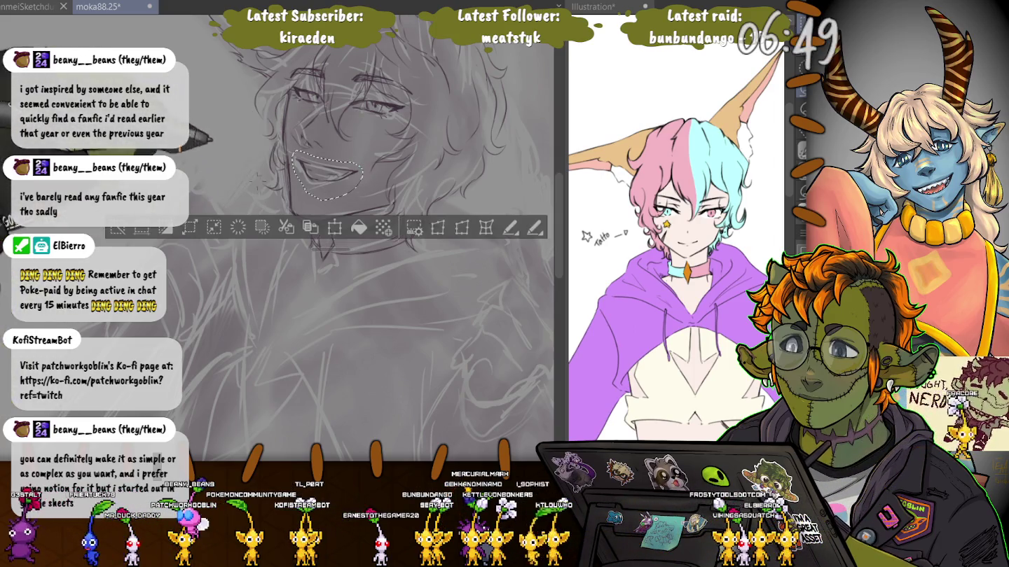
{"action": "key", "text": "ctrl+t"}
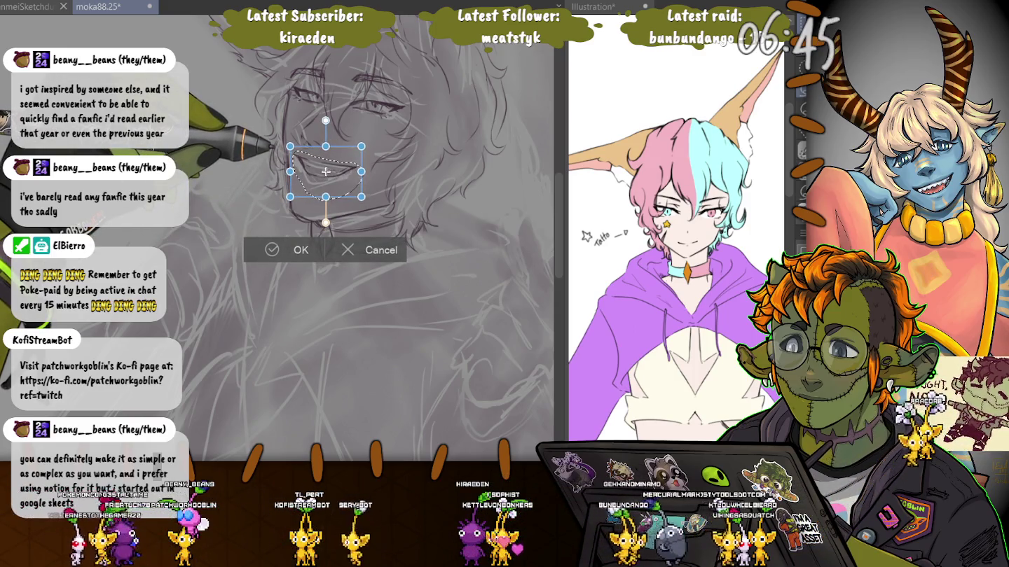
{"action": "left_click_drag", "start_coordinate": [324, 173], "coordinate": [324, 176]}
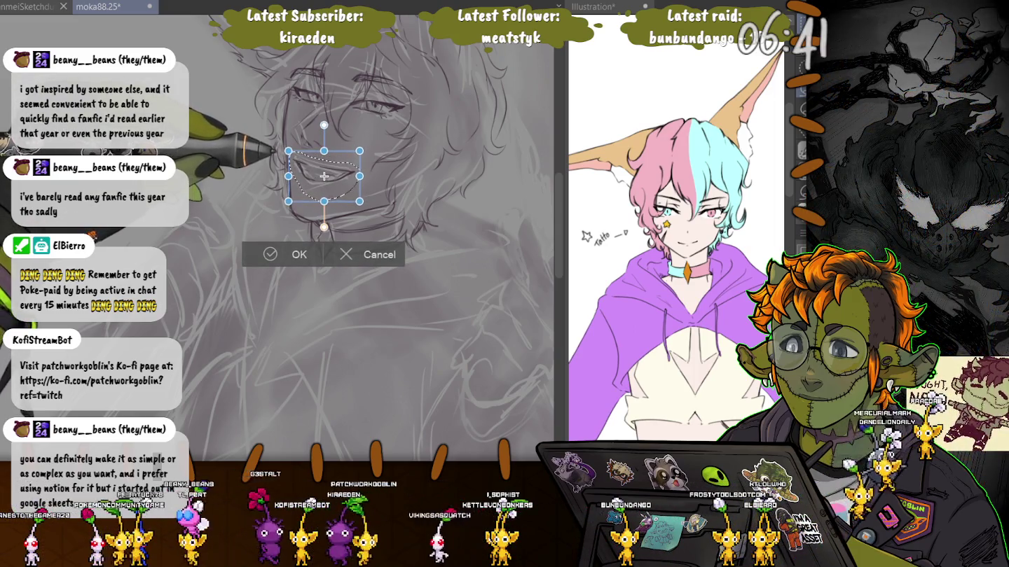
{"action": "left_click_drag", "start_coordinate": [325, 176], "coordinate": [324, 175]}
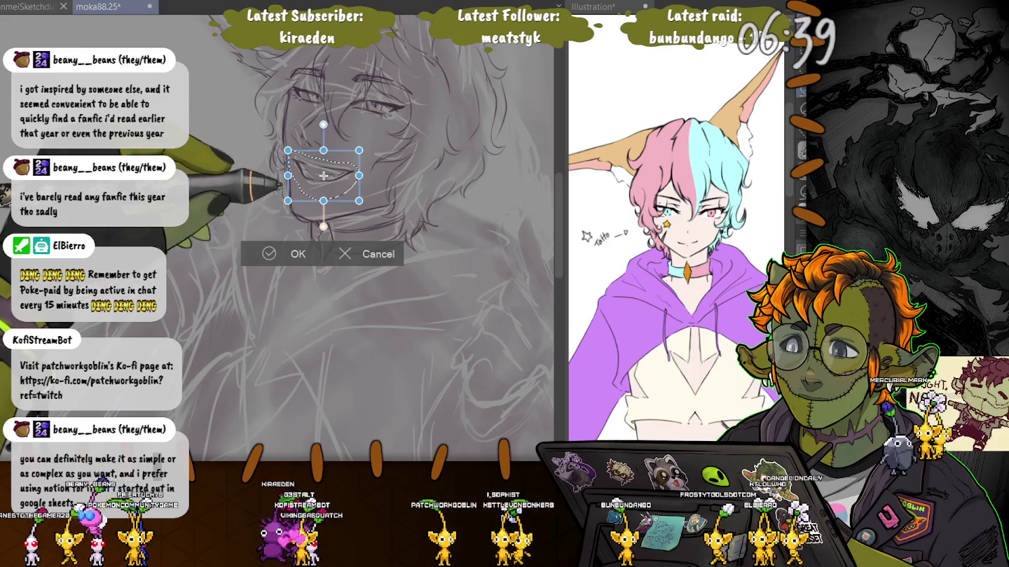
{"action": "key", "text": "Return"}
{"action": "key", "text": "ctrl+d"}
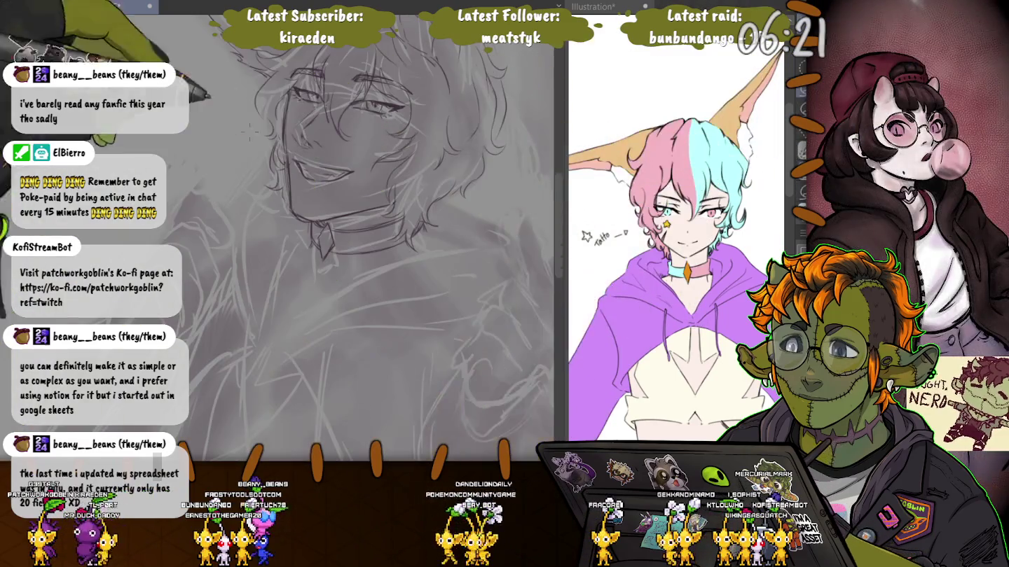
{"action": "scroll", "coordinate": [330, 224], "scroll_direction": "up", "scroll_amount": 5}
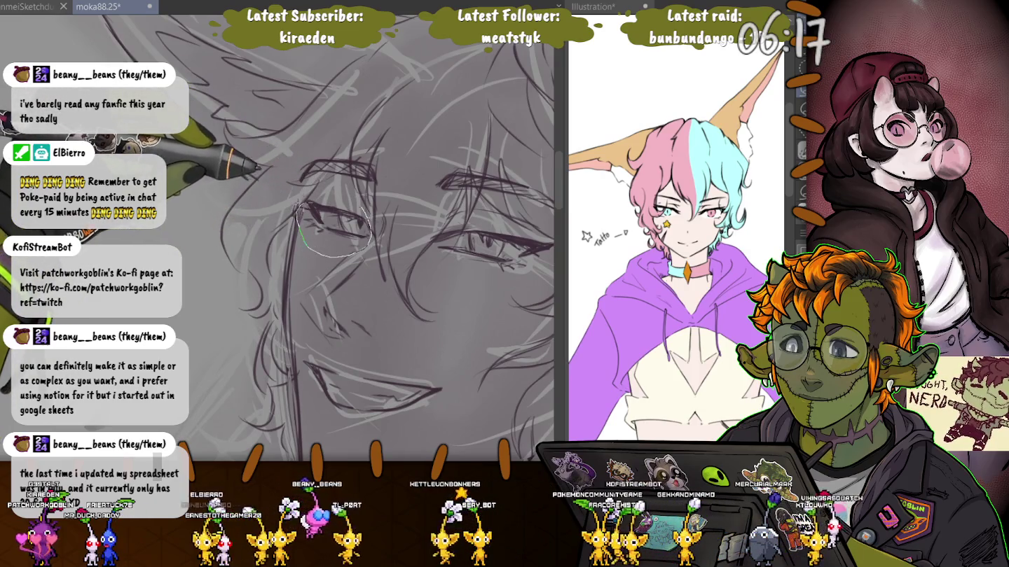
Select both eyes and rotate them slightly clockwise with Free Transform
{"action": "left_click_drag", "start_coordinate": [303, 231], "coordinate": [329, 254]}
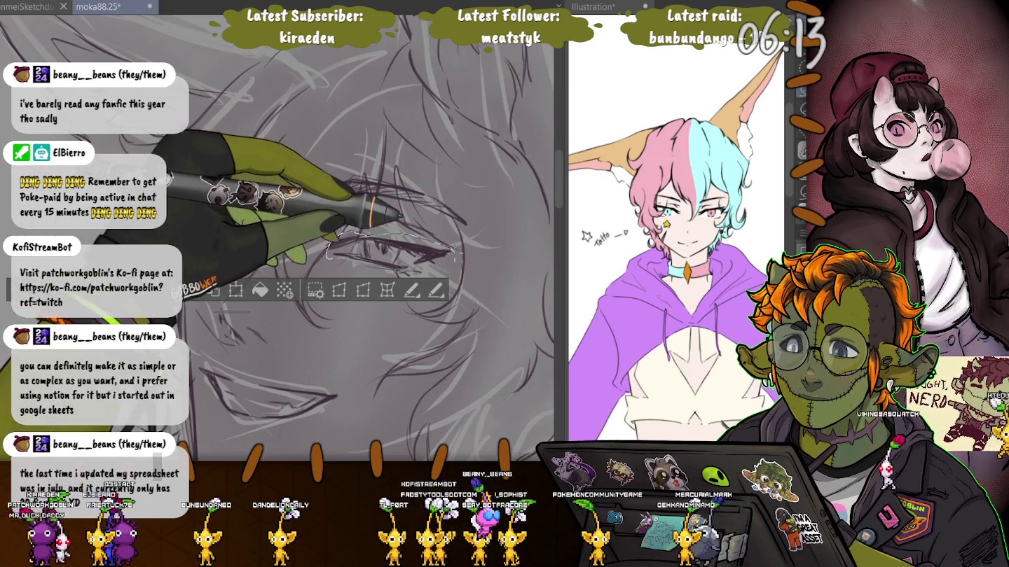
{"action": "left_click_drag", "start_coordinate": [267, 223], "coordinate": [263, 235]}
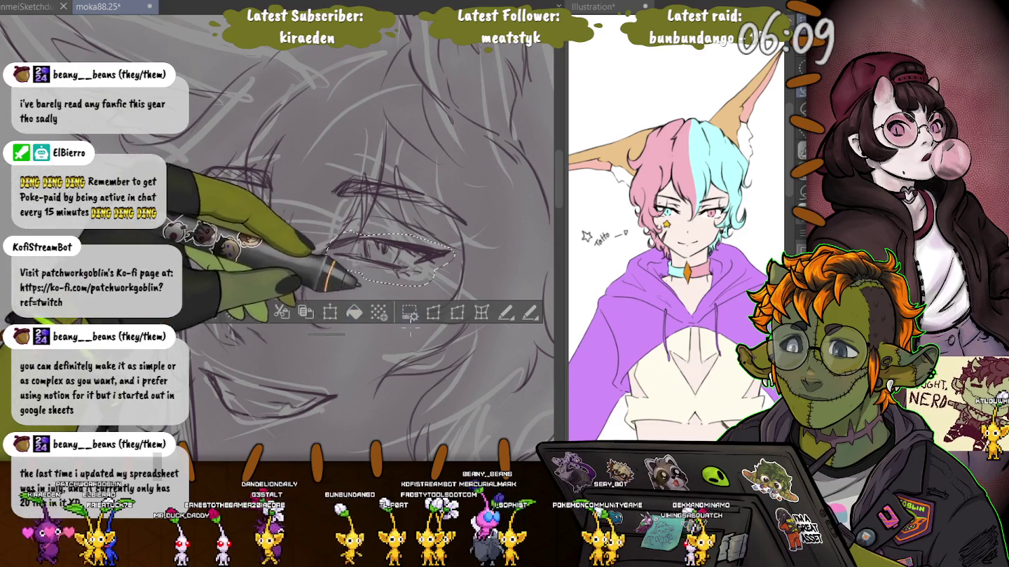
{"action": "left_click", "coordinate": [330, 313]}
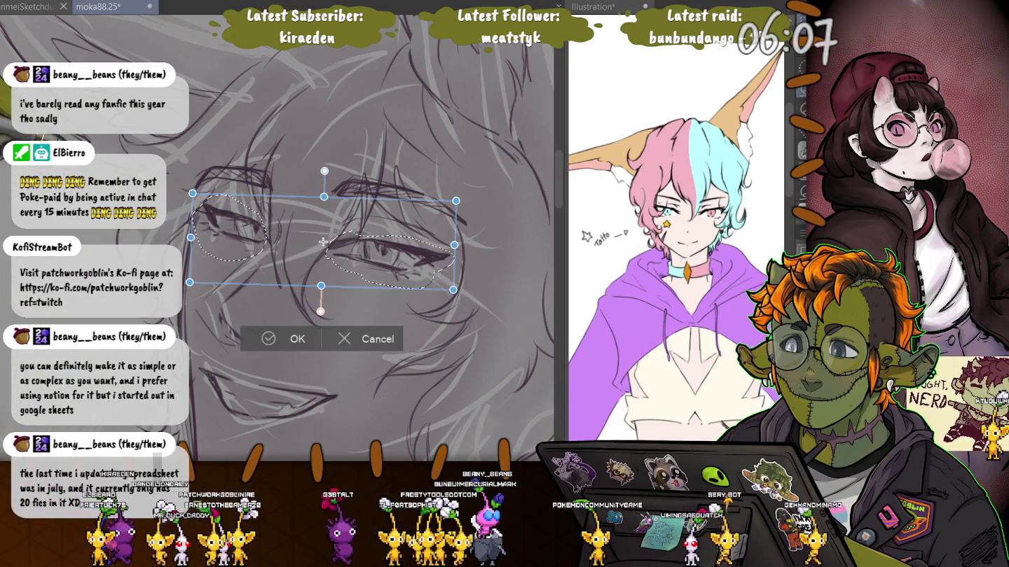
{"action": "scroll", "coordinate": [323, 242], "scroll_direction": "down", "scroll_amount": 5}
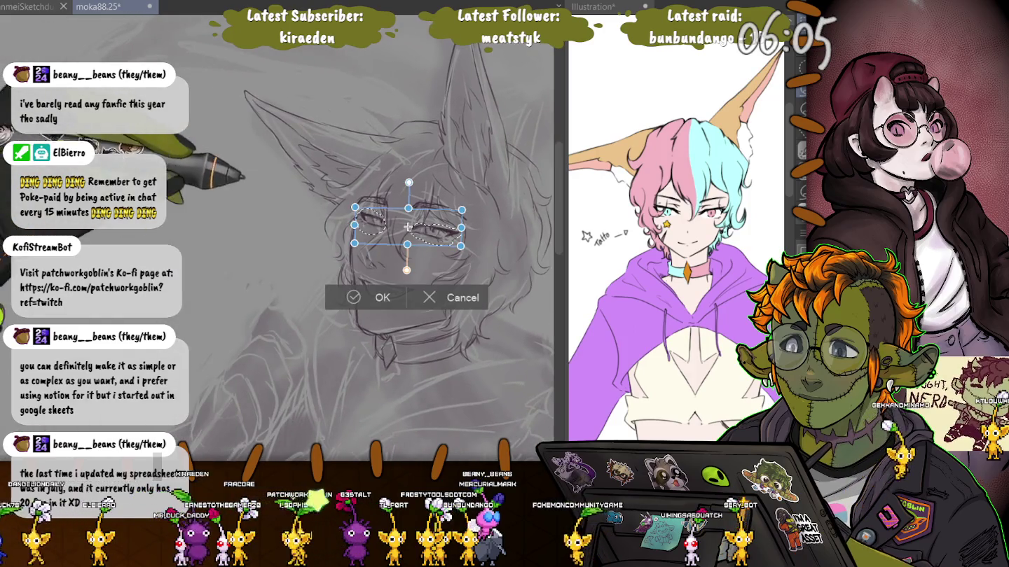
{"action": "left_click_drag", "start_coordinate": [407, 228], "coordinate": [410, 229]}
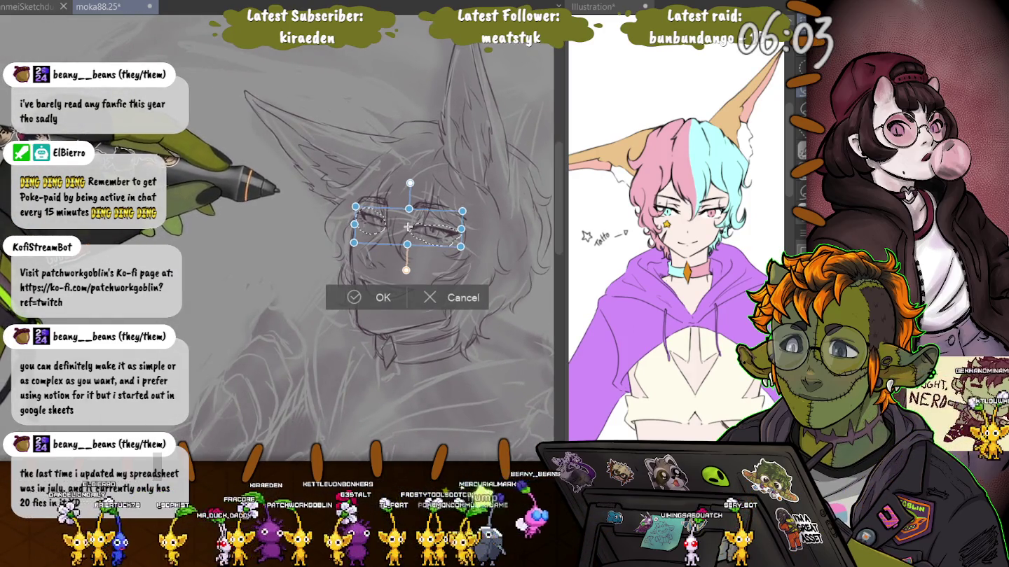
{"action": "key", "text": "Return"}
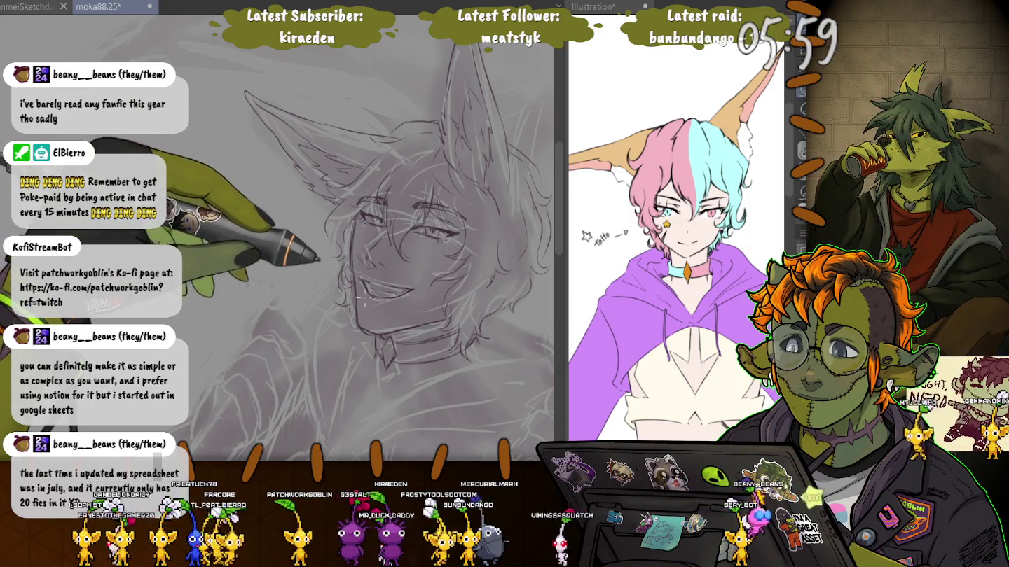
Lasso the mouth, rotate it slightly clockwise, deselect, then reselect the mouth
{"action": "left_click_drag", "start_coordinate": [359, 272], "coordinate": [361, 274]}
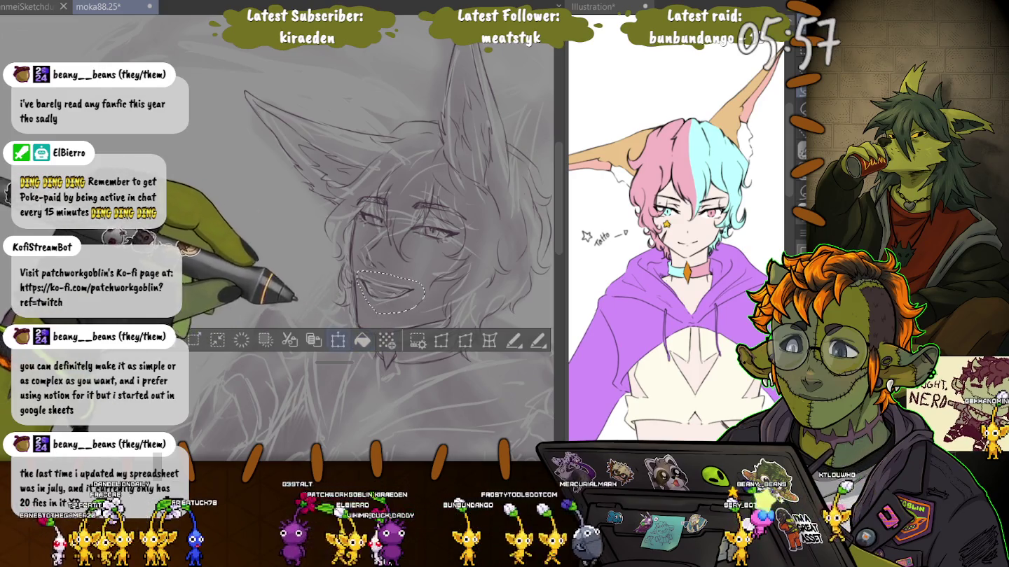
{"action": "key", "text": "ctrl+t"}
{"action": "left_click_drag", "start_coordinate": [448, 281], "coordinate": [447, 288]}
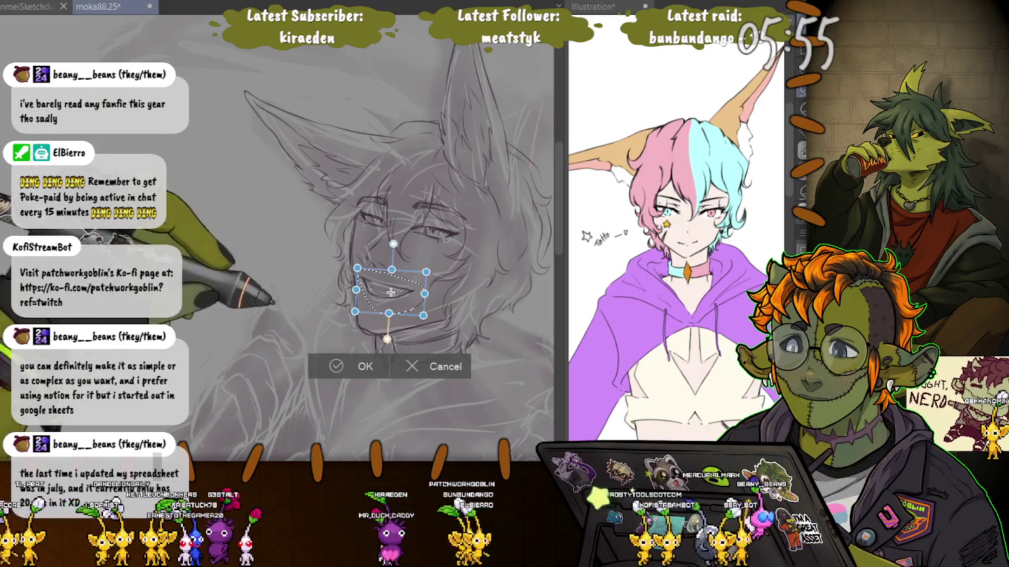
{"action": "key", "text": "Return"}
{"action": "key", "text": "ctrl+d"}
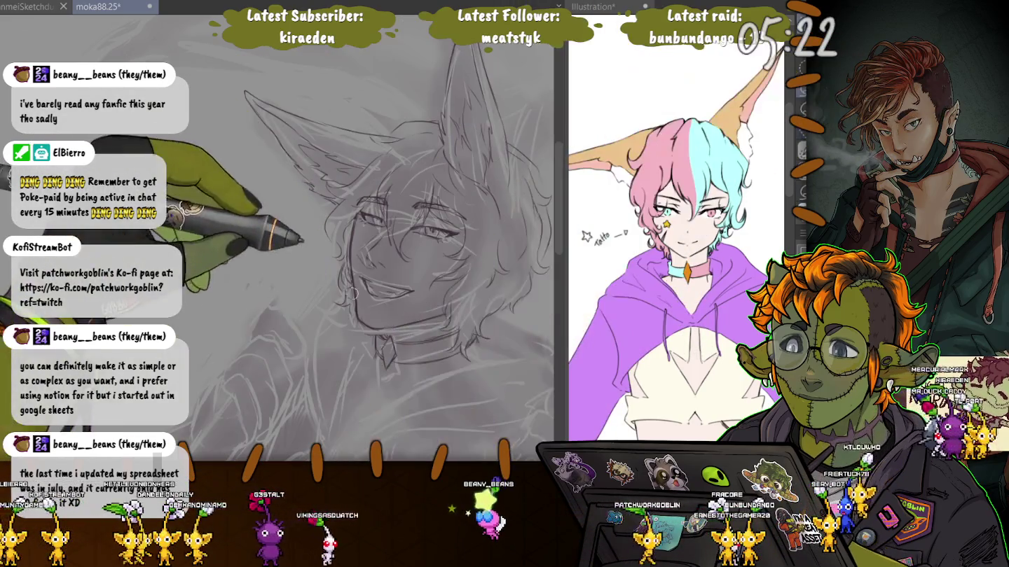
{"action": "left_click_drag", "start_coordinate": [356, 273], "coordinate": [358, 277]}
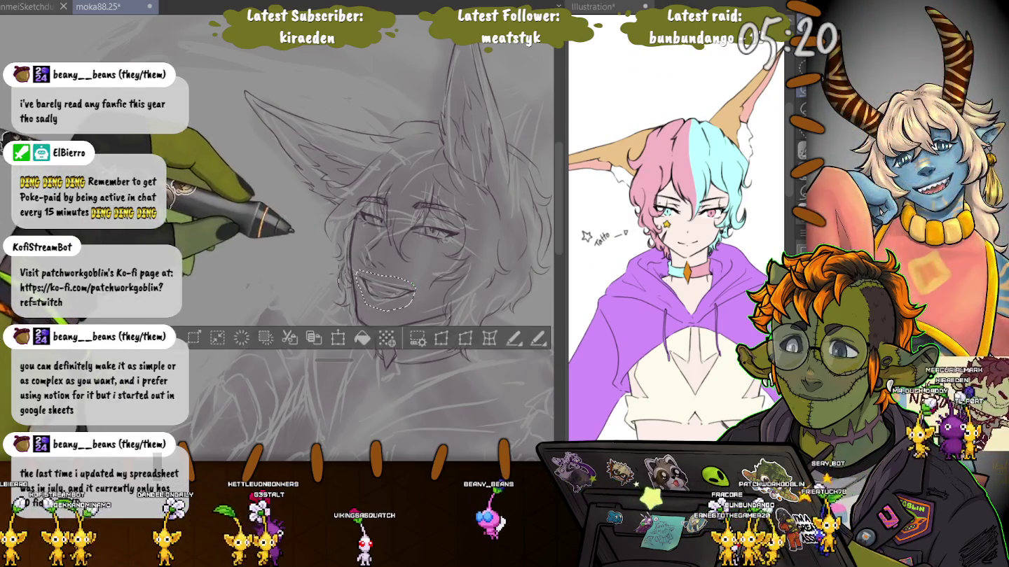
Shrink the selected mouth slightly
{"action": "key", "text": "ctrl+t"}
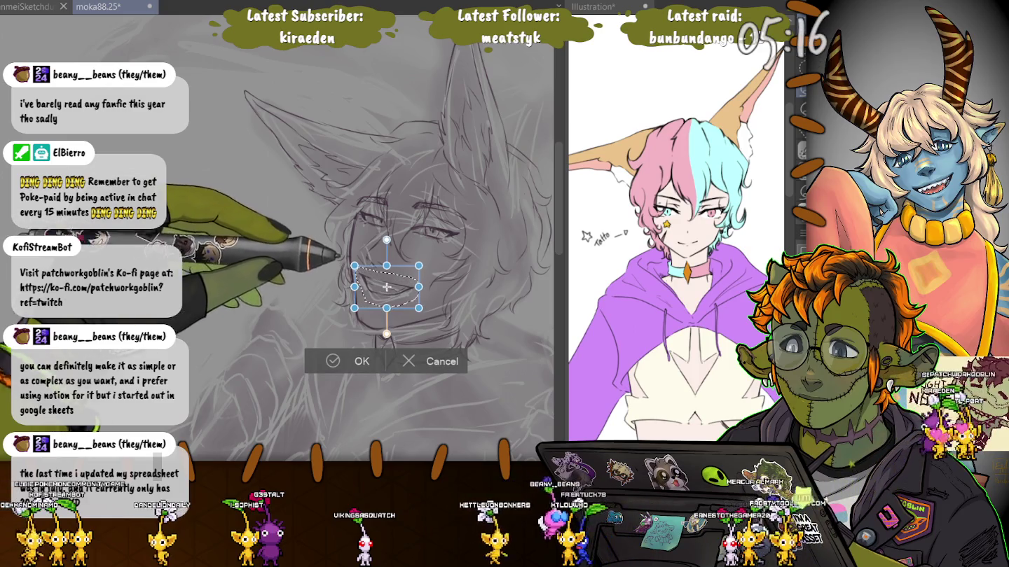
{"action": "left_click_drag", "start_coordinate": [419, 309], "coordinate": [414, 306]}
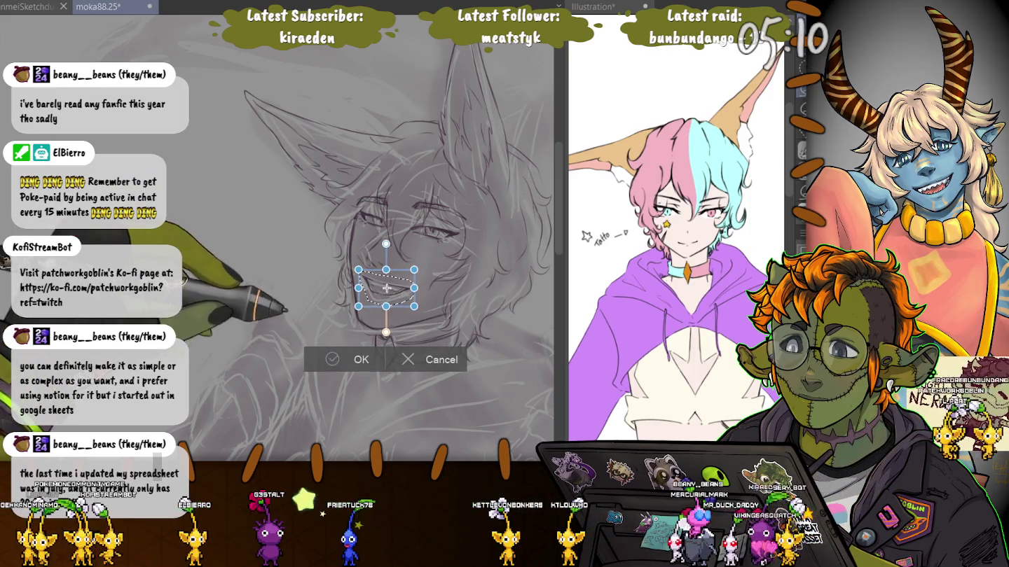
{"action": "key", "text": "Return"}
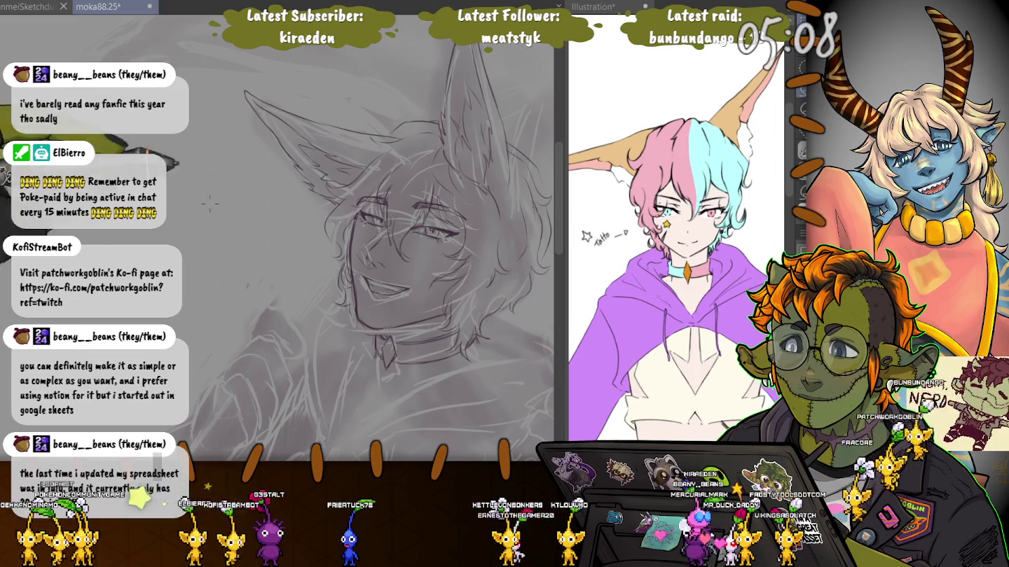
Reselect the mouth, apply one more transform, deselect, and save the sketch
{"action": "key", "text": "ctrl+shift+d"}
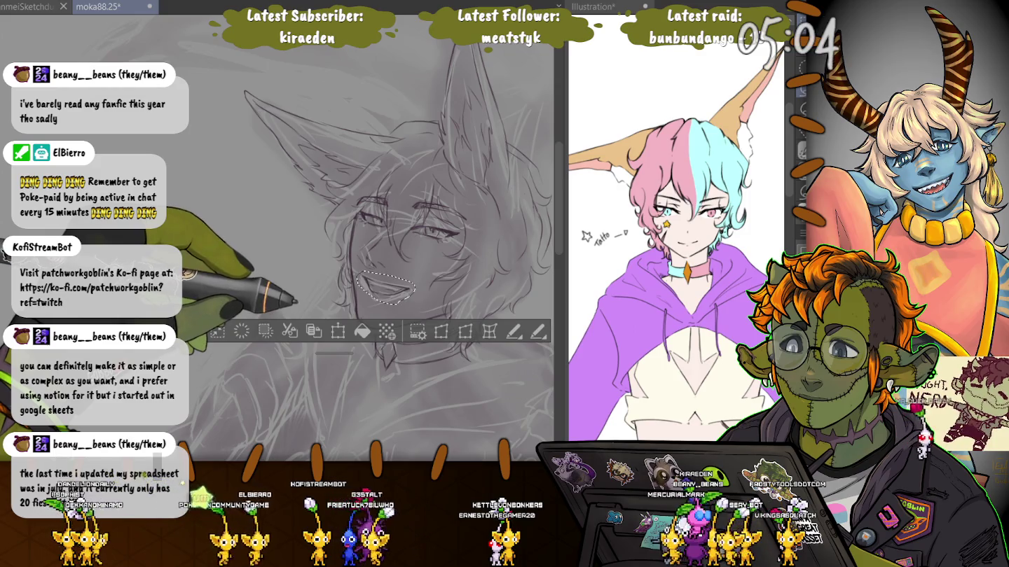
{"action": "key", "text": "ctrl+t"}
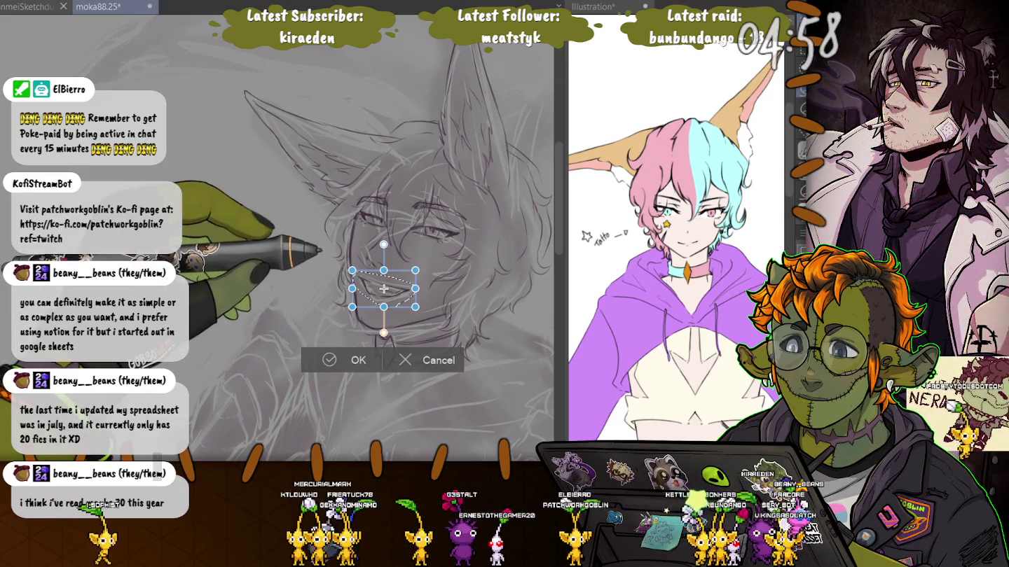
{"action": "key", "text": "Return"}
{"action": "key", "text": "ctrl+d"}
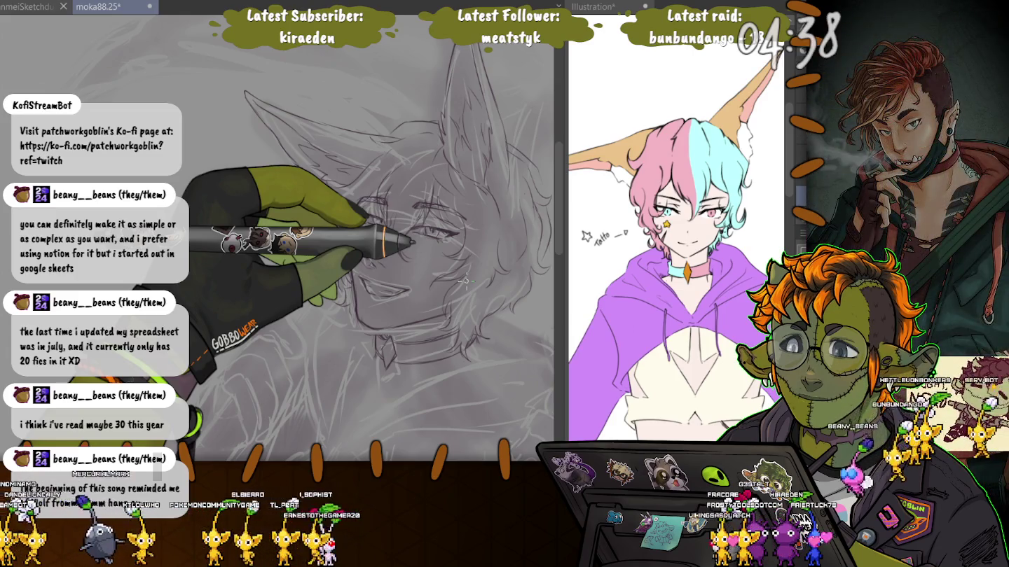
{"action": "key", "text": "ctrl+s"}
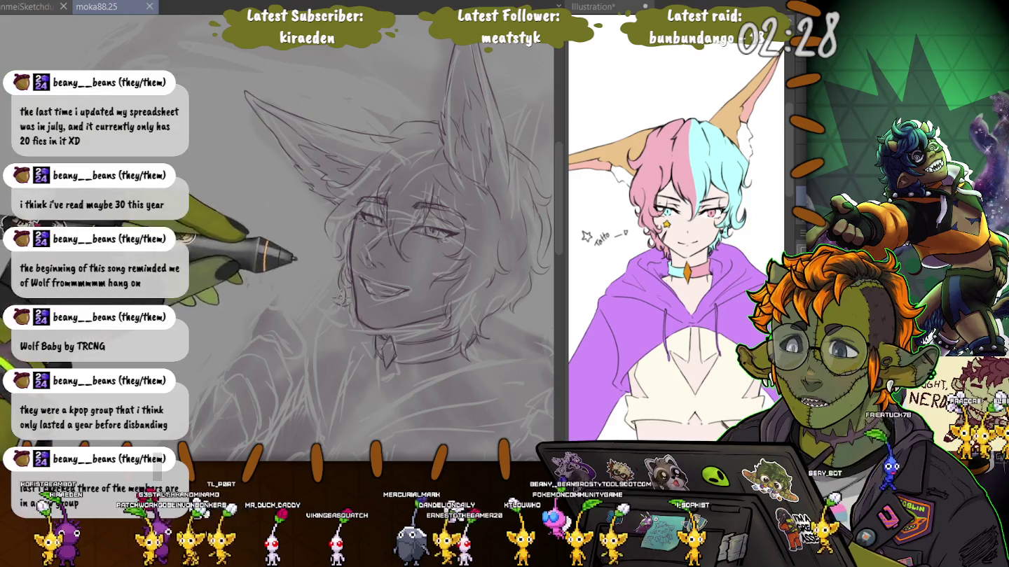
Pan the view up-left and sketch hair strokes along the top of the head
{"action": "left_click_drag", "start_coordinate": [296, 259], "coordinate": [249, 208]}
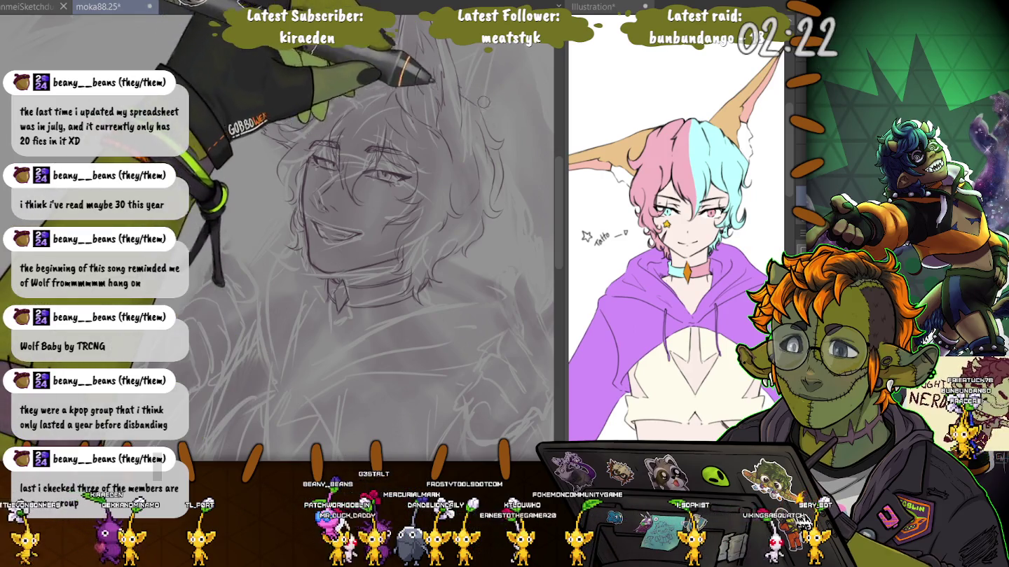
{"action": "left_click_drag", "start_coordinate": [448, 74], "coordinate": [466, 88]}
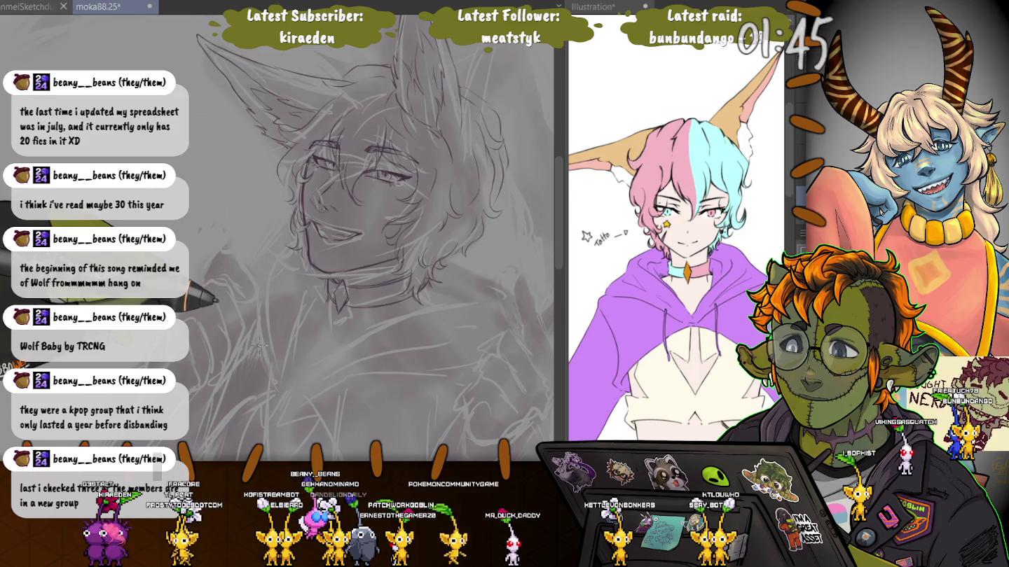
{"action": "scroll", "coordinate": [350, 231], "scroll_direction": "down", "scroll_amount": 2}
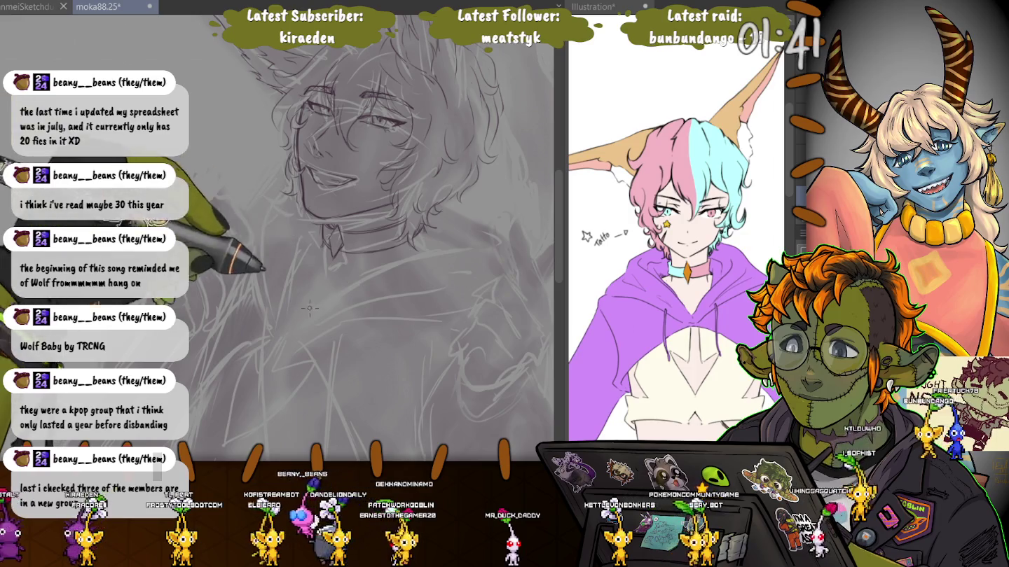
Zoom in on the face and collar, extend a pen line down the torso, then undo
{"action": "left_click_drag", "start_coordinate": [337, 239], "coordinate": [287, 148]}
{"action": "left_click_drag", "start_coordinate": [297, 271], "coordinate": [298, 303]}
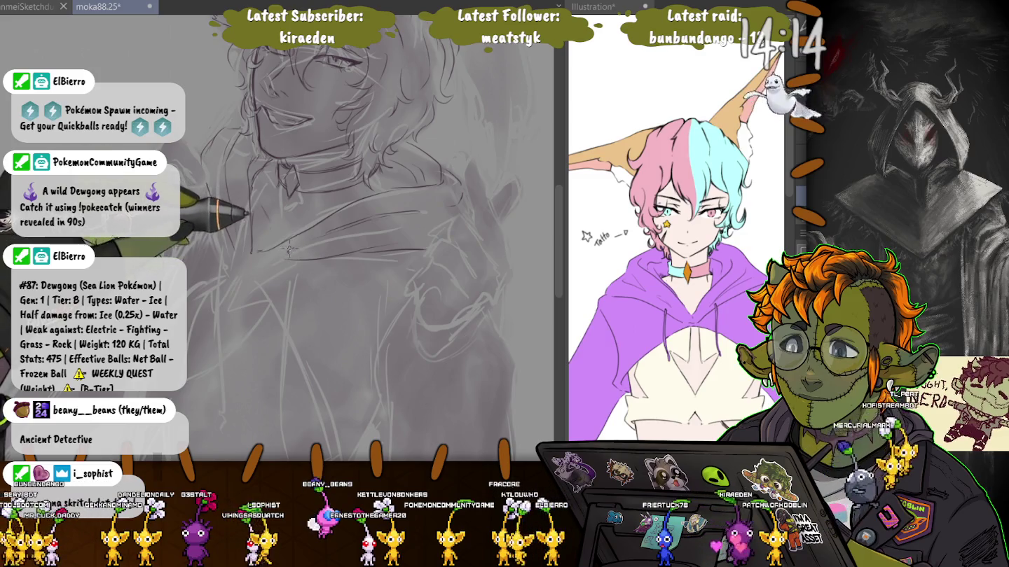
{"action": "left_click_drag", "start_coordinate": [284, 280], "coordinate": [280, 372]}
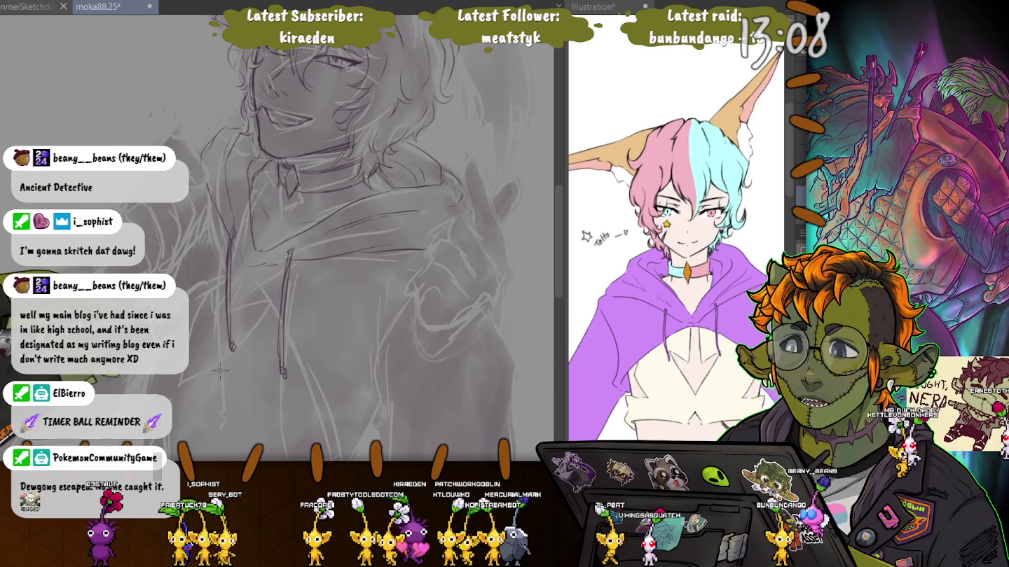
{"action": "key", "text": "ctrl+z"}
{"action": "key", "text": "ctrl+z"}
{"action": "key", "text": "ctrl+z"}
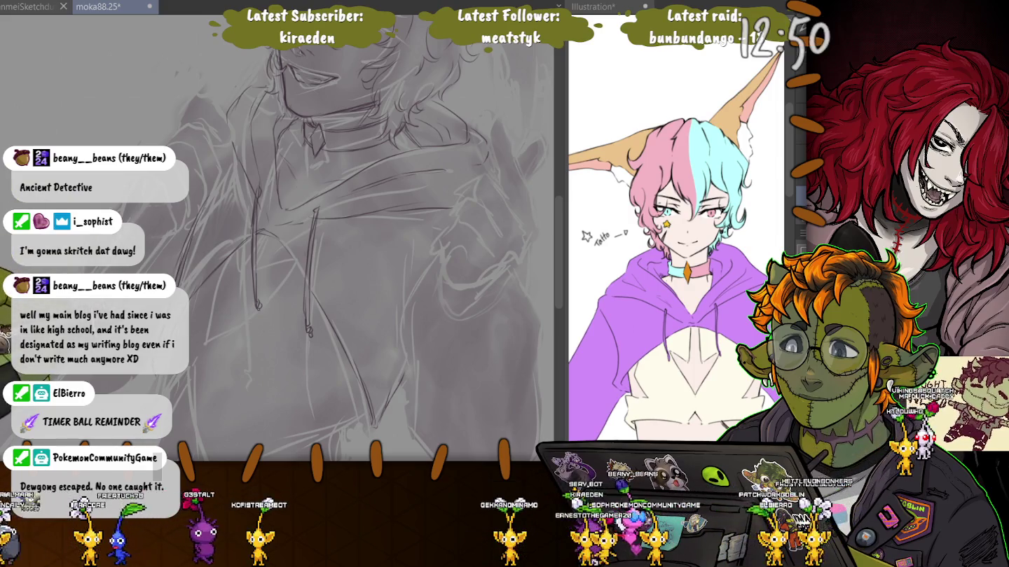
Scroll the canvas to view the neck, collar and shoulder area
{"action": "scroll", "coordinate": [315, 238], "scroll_direction": "down", "scroll_amount": 2}
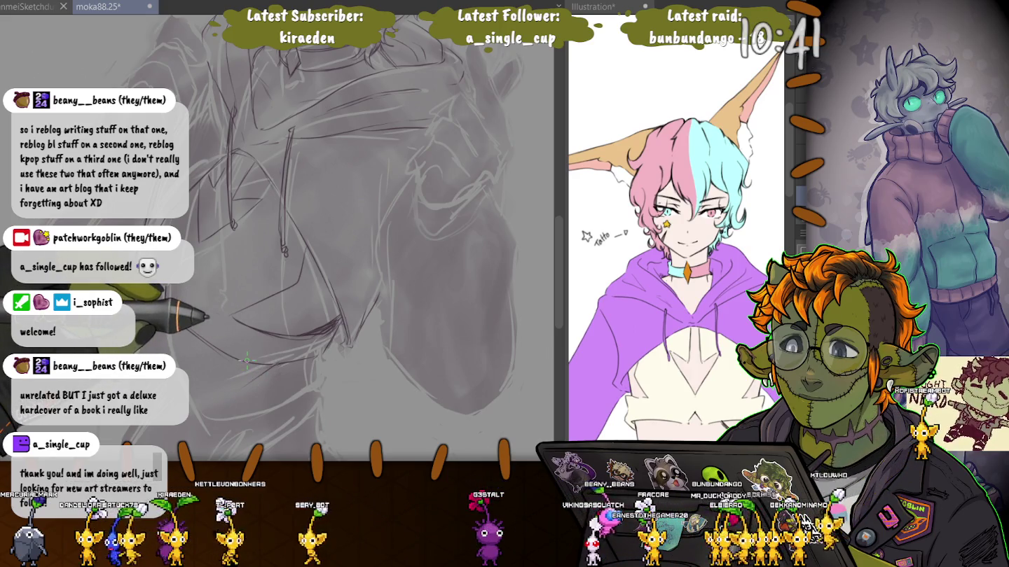
{"action": "scroll", "coordinate": [281, 238], "scroll_direction": "down", "scroll_amount": 3}
Scroll the canvas to bring the hoodie's sleeve and chest area into view for further sketching
{"action": "scroll", "coordinate": [244, 236], "scroll_direction": "up", "scroll_amount": 2}
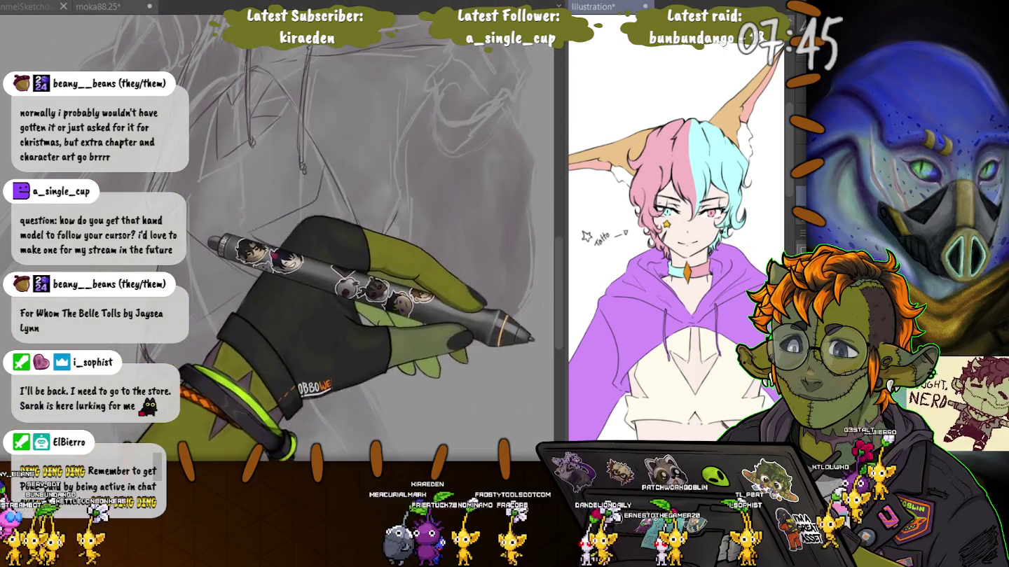
{"action": "scroll", "coordinate": [533, 339], "scroll_direction": "down", "scroll_amount": 5}
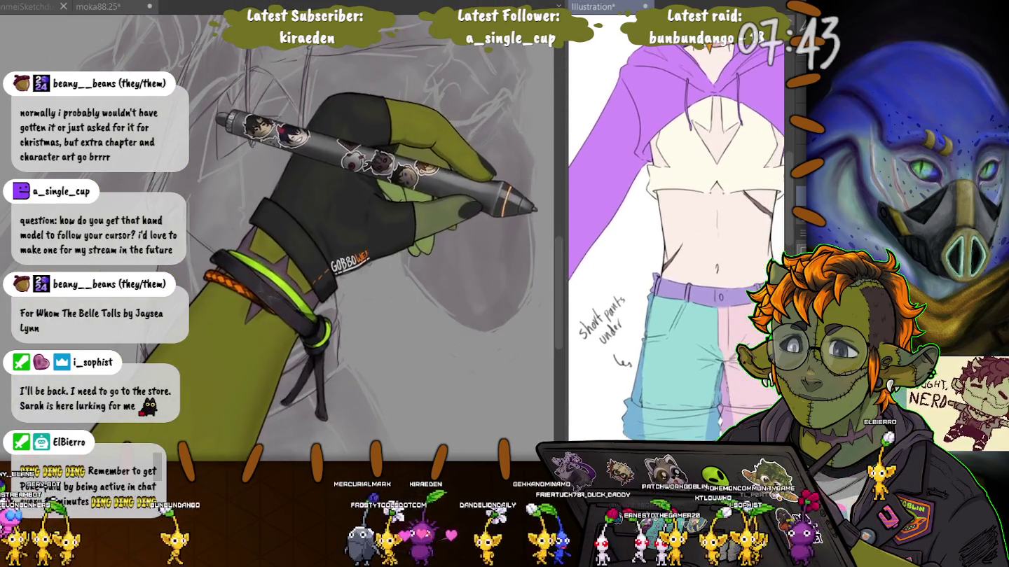
{"action": "scroll", "coordinate": [536, 209], "scroll_direction": "up", "scroll_amount": 1}
{"action": "scroll", "coordinate": [537, 214], "scroll_direction": "up", "scroll_amount": 1}
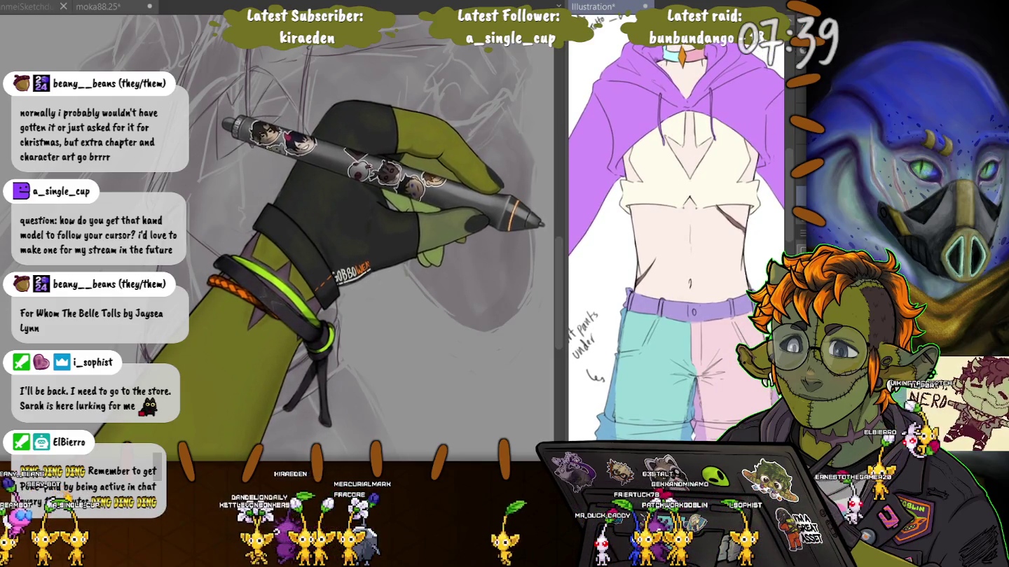
{"action": "scroll", "coordinate": [541, 224], "scroll_direction": "up", "scroll_amount": 3}
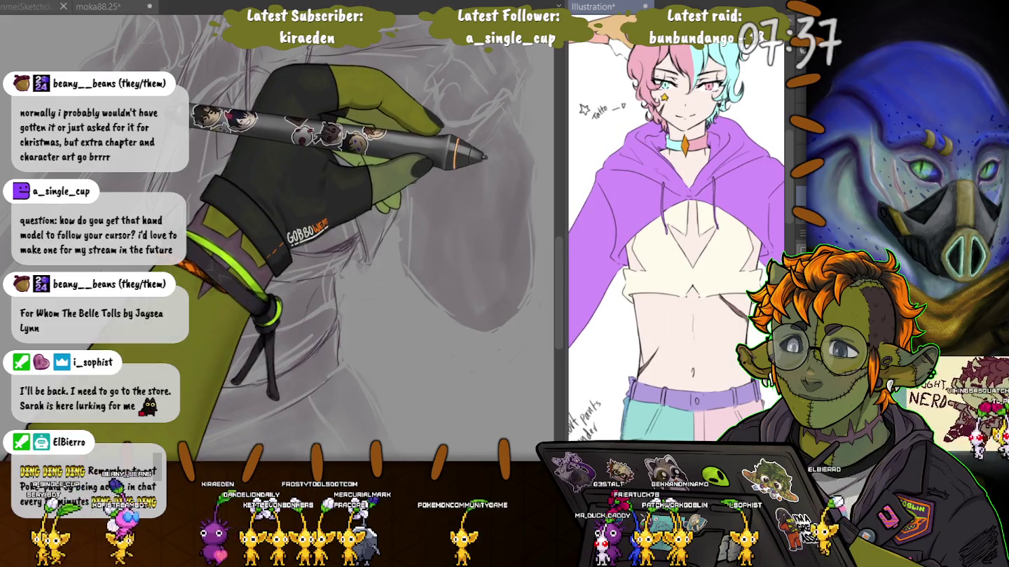
{"action": "scroll", "coordinate": [483, 157], "scroll_direction": "up", "scroll_amount": 2}
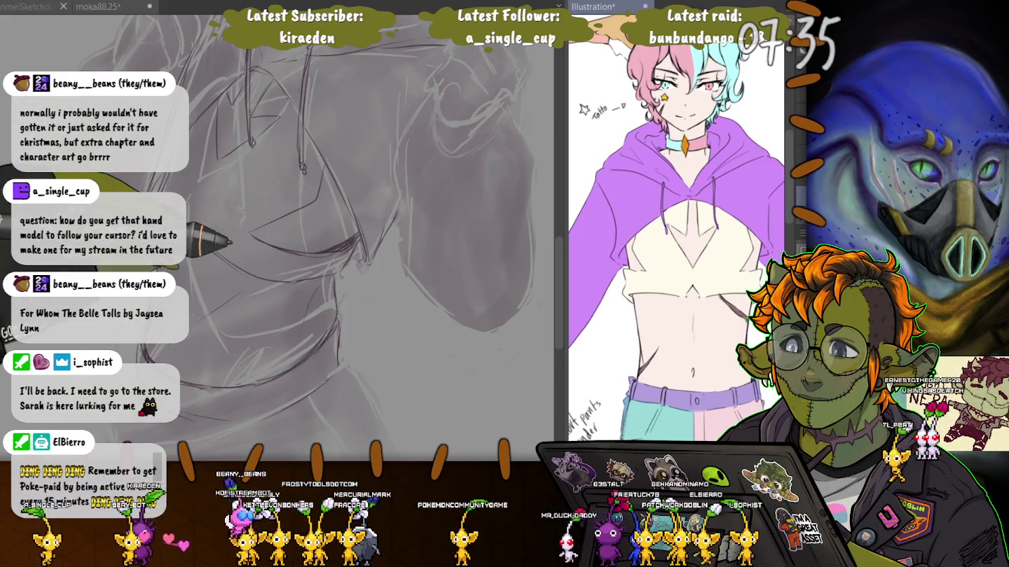
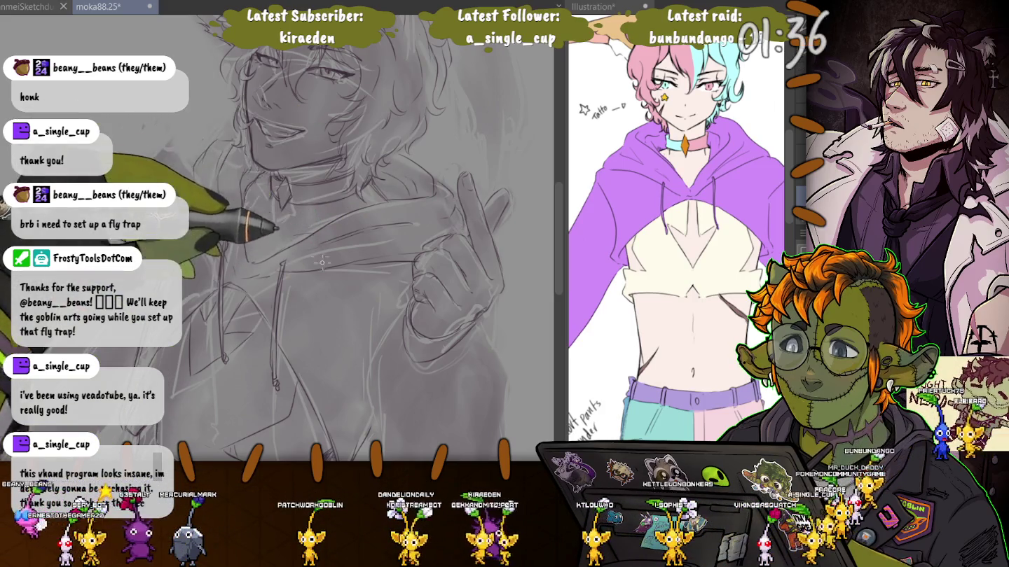
Zoom in and stroke a darker pencil contour down the left edge of the sketched hand
{"action": "left_click_drag", "start_coordinate": [369, 296], "coordinate": [326, 205]}
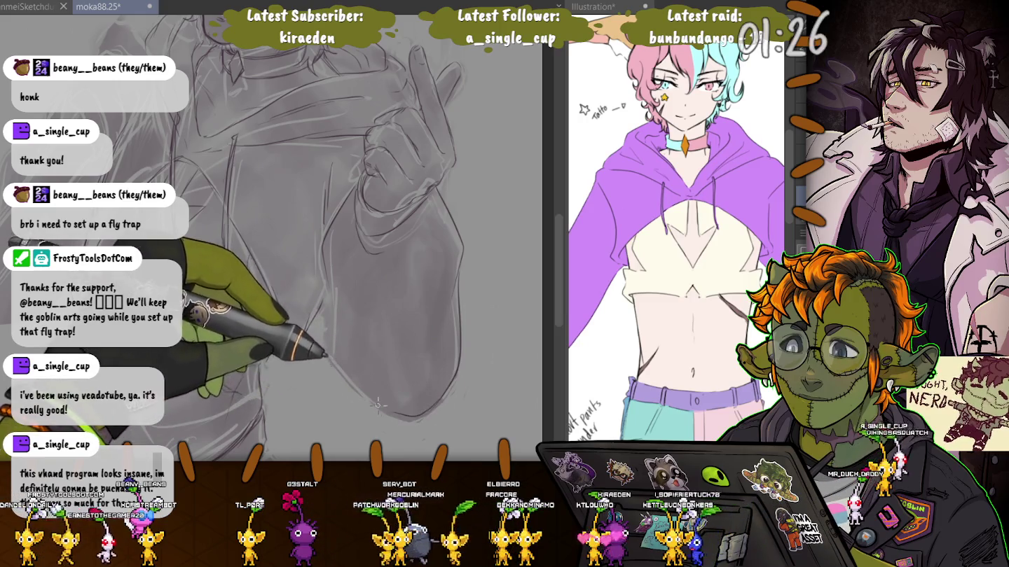
{"action": "left_click_drag", "start_coordinate": [420, 418], "coordinate": [329, 322]}
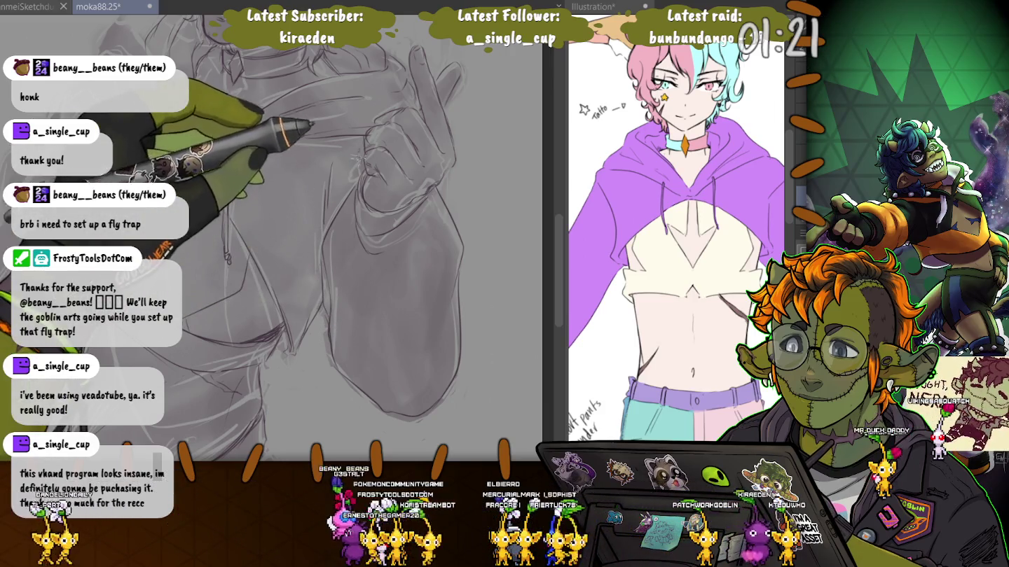
{"action": "left_click_drag", "start_coordinate": [330, 161], "coordinate": [434, 197]}
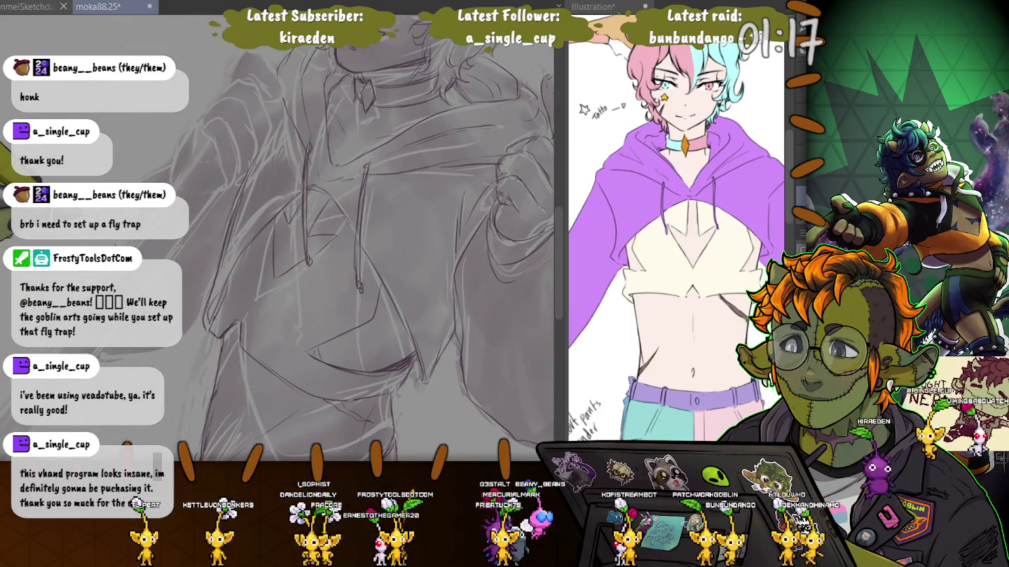
{"action": "left_click_drag", "start_coordinate": [350, 176], "coordinate": [309, 272]}
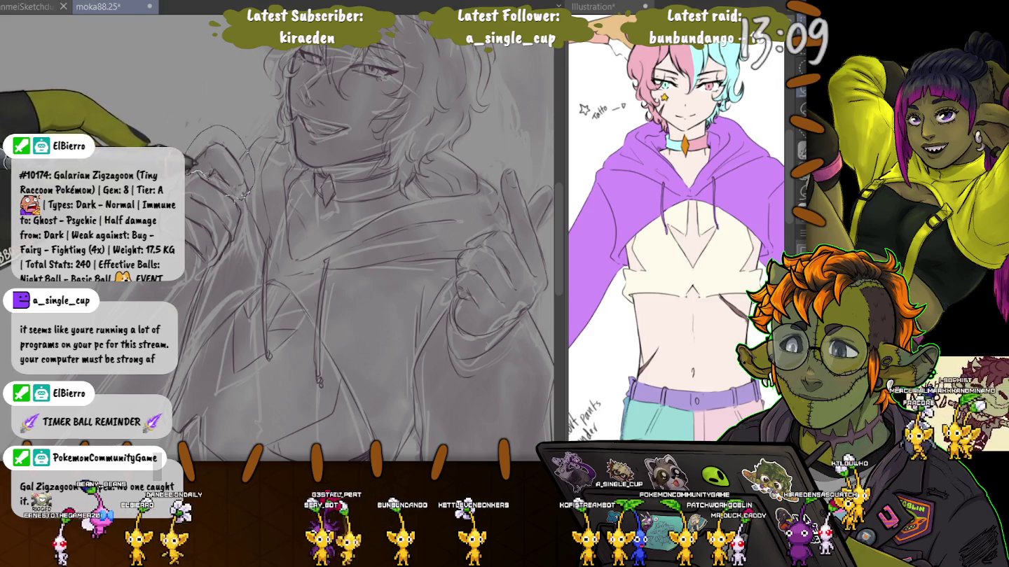
Free-transform the lassoed hand beside the face, commit the change, and deselect
{"action": "key", "text": "ctrl+t"}
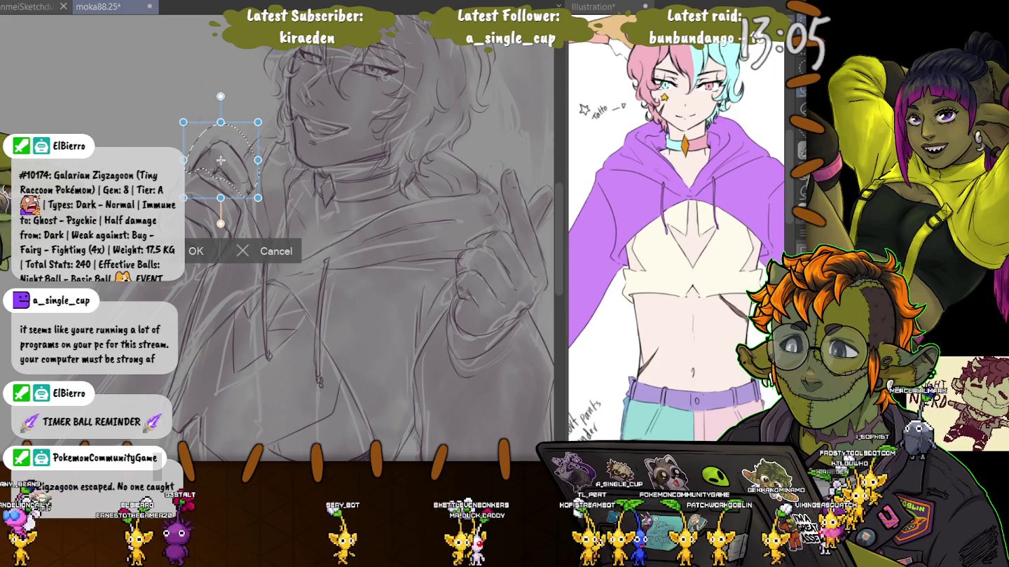
{"action": "key", "text": "Return"}
{"action": "key", "text": "ctrl+d"}
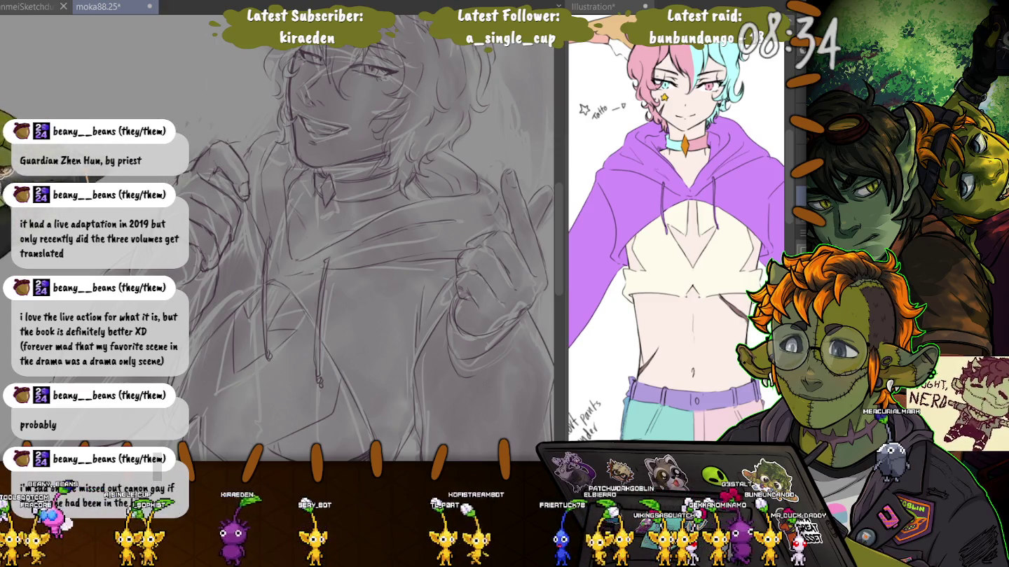
Zoom in and back out on the torso around the hoodie drawstrings and belt
{"action": "scroll", "coordinate": [313, 238], "scroll_direction": "up", "scroll_amount": 3}
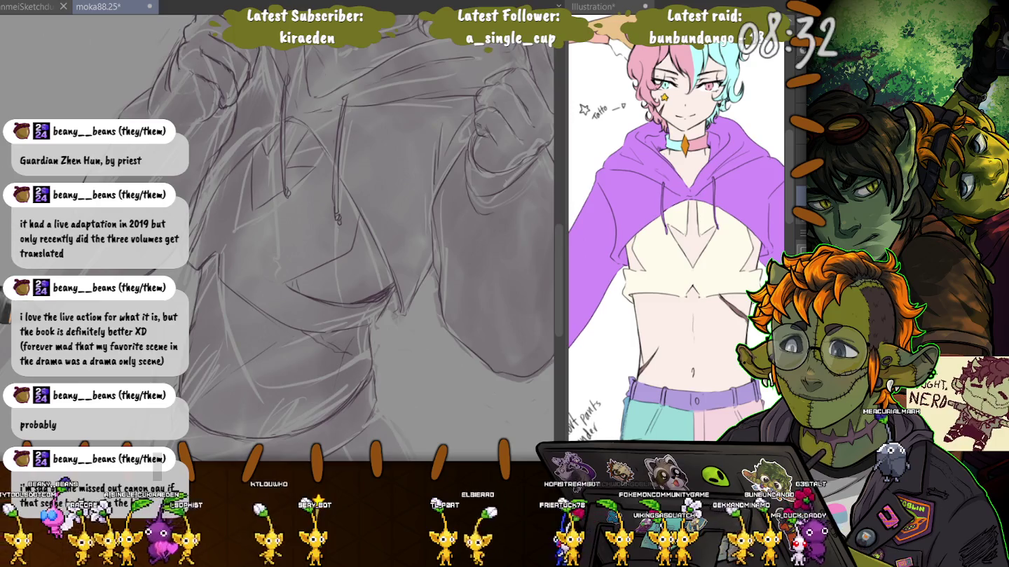
{"action": "scroll", "coordinate": [312, 238], "scroll_direction": "up", "scroll_amount": 2}
{"action": "scroll", "coordinate": [312, 239], "scroll_direction": "down", "scroll_amount": 1}
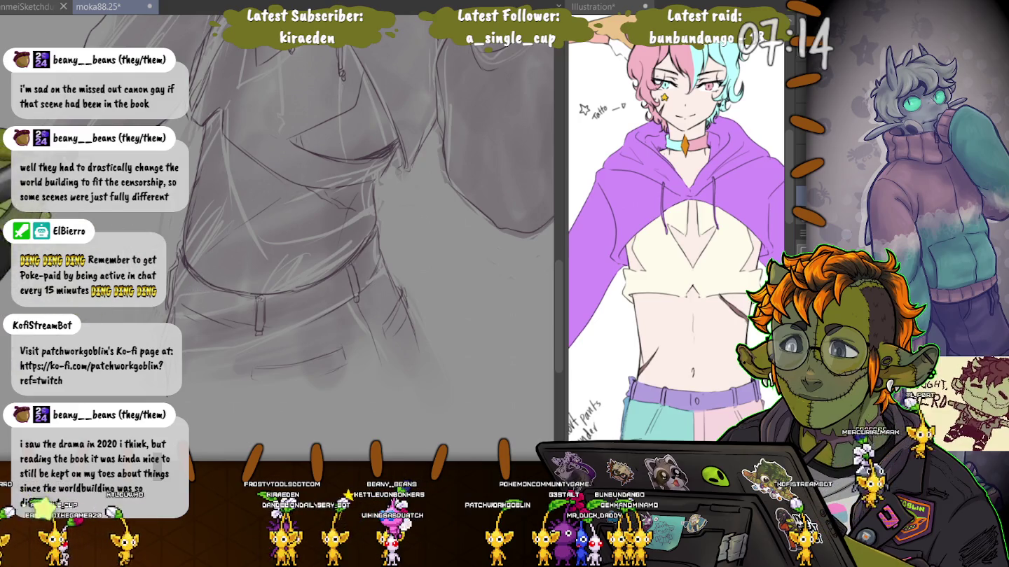
{"action": "scroll", "coordinate": [344, 238], "scroll_direction": "up", "scroll_amount": 5}
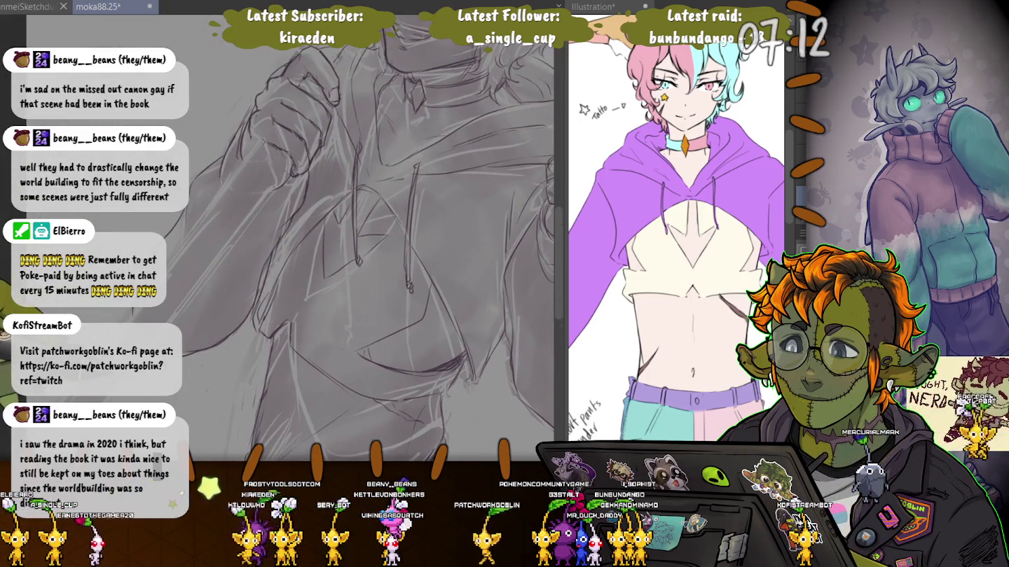
{"action": "scroll", "coordinate": [329, 238], "scroll_direction": "down", "scroll_amount": 2}
{"action": "scroll", "coordinate": [330, 238], "scroll_direction": "down", "scroll_amount": 2}
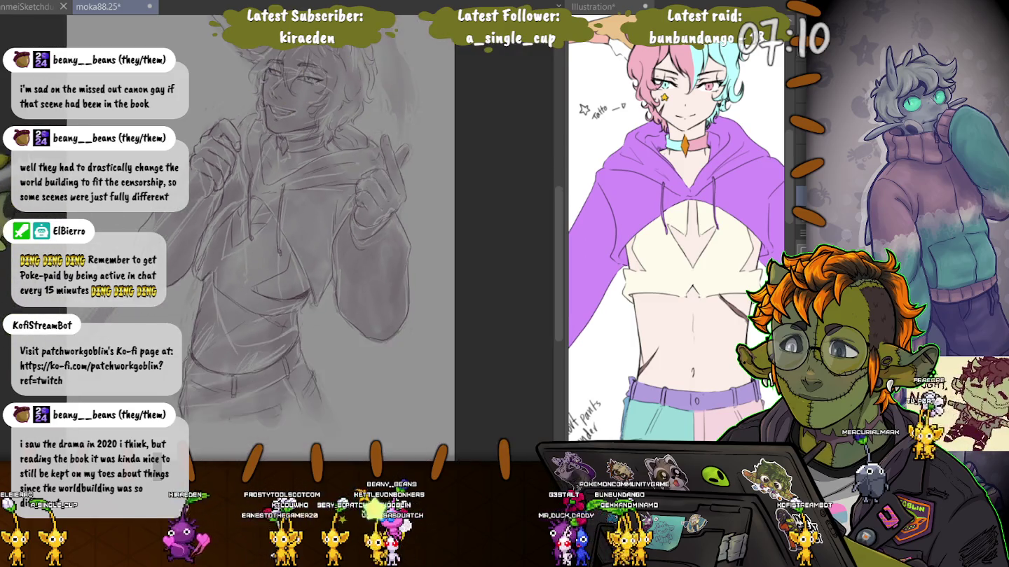
Try a second edge line for the diagonal staff, then undo the staff lines
{"action": "scroll", "coordinate": [330, 238], "scroll_direction": "down", "scroll_amount": 2}
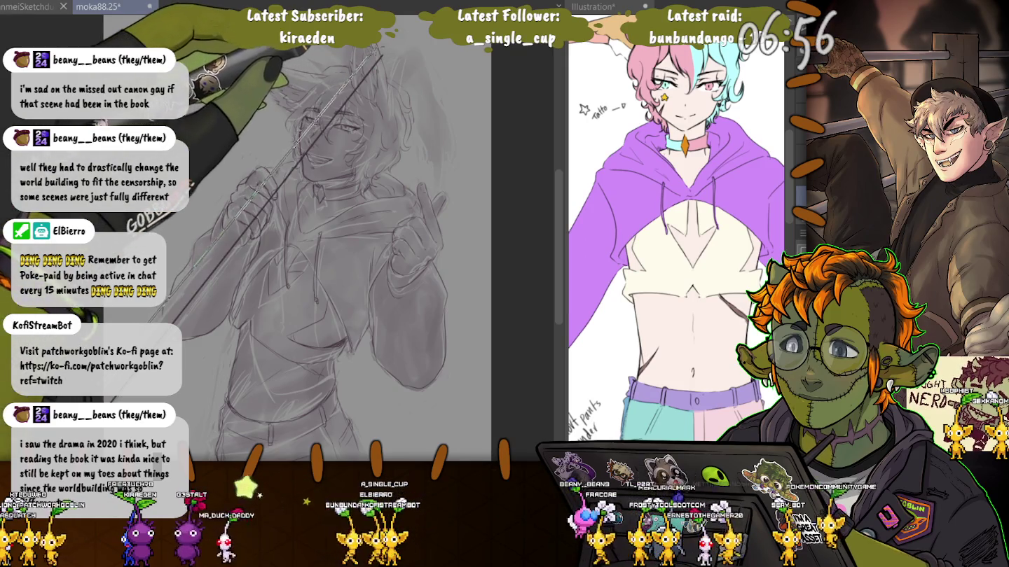
{"action": "left_click_drag", "start_coordinate": [165, 316], "coordinate": [357, 63]}
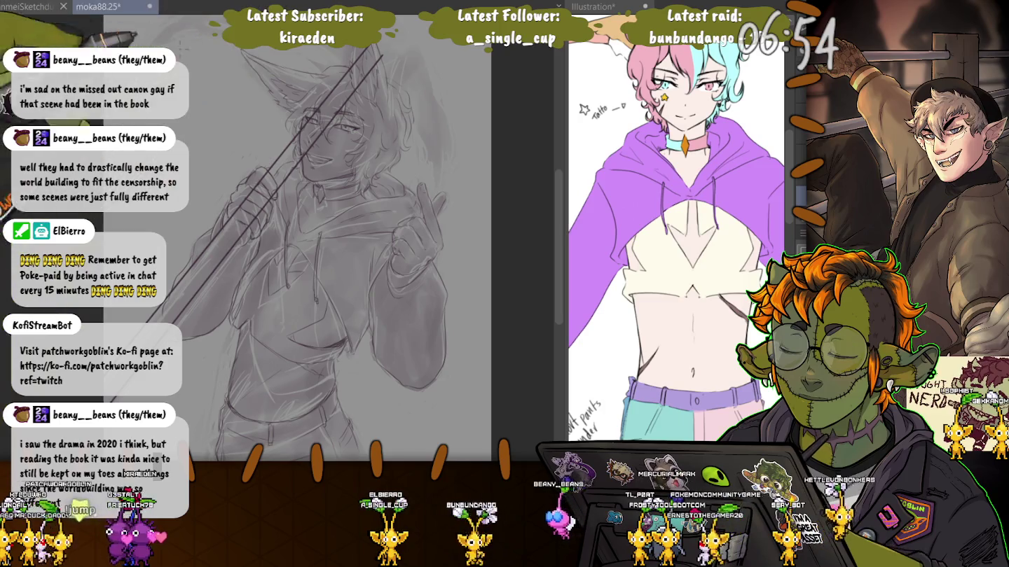
{"action": "key", "text": "ctrl+z"}
{"action": "key", "text": "ctrl+z"}
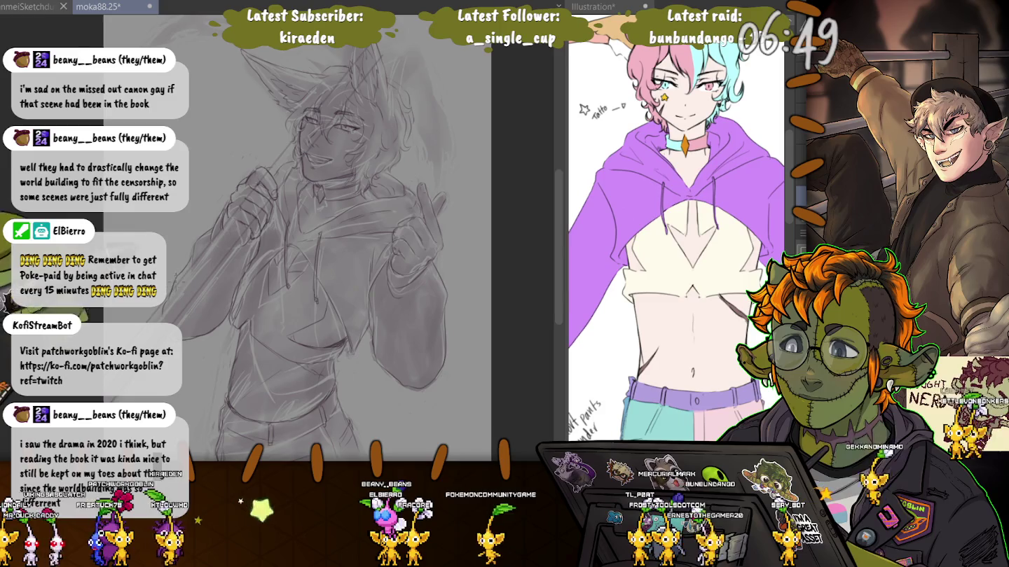
{"action": "scroll", "coordinate": [417, 83], "scroll_direction": "up", "scroll_amount": 3}
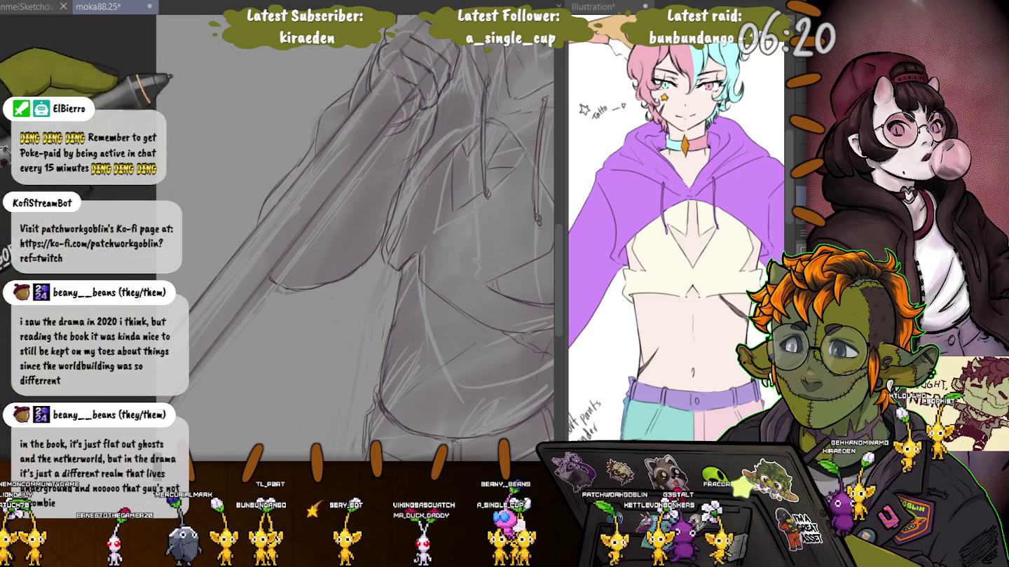
Pan from the head down to the torso and lasso the fist gripping the staff
{"action": "scroll", "coordinate": [332, 300], "scroll_direction": "down", "scroll_amount": 2}
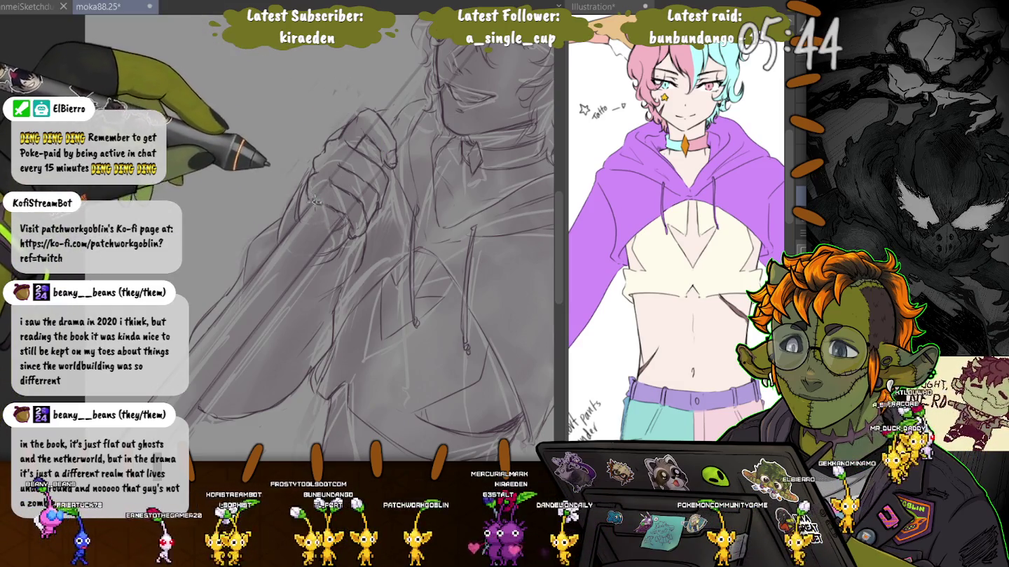
{"action": "left_click_drag", "start_coordinate": [291, 163], "coordinate": [256, 295]}
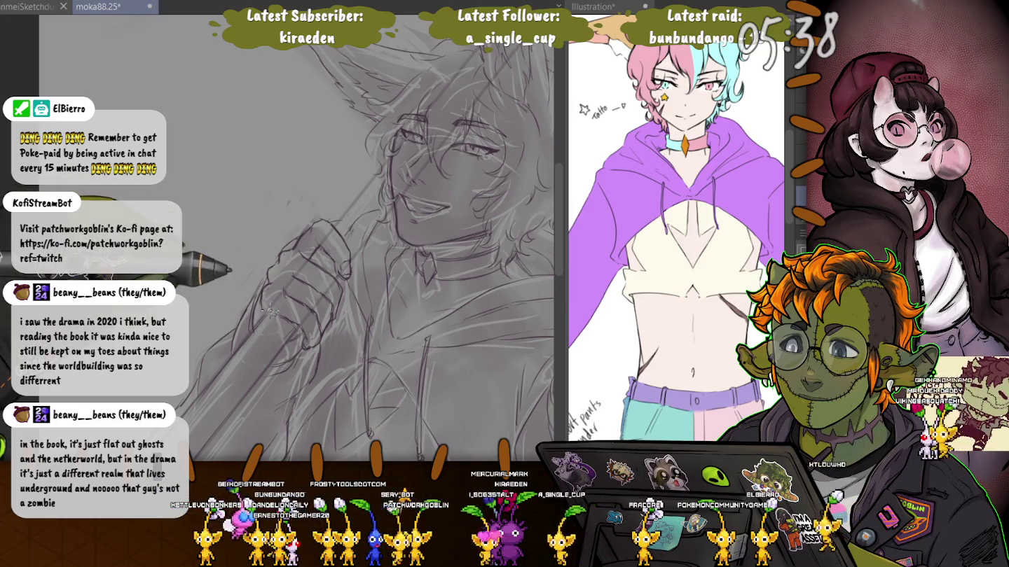
{"action": "left_click_drag", "start_coordinate": [364, 239], "coordinate": [337, 109]}
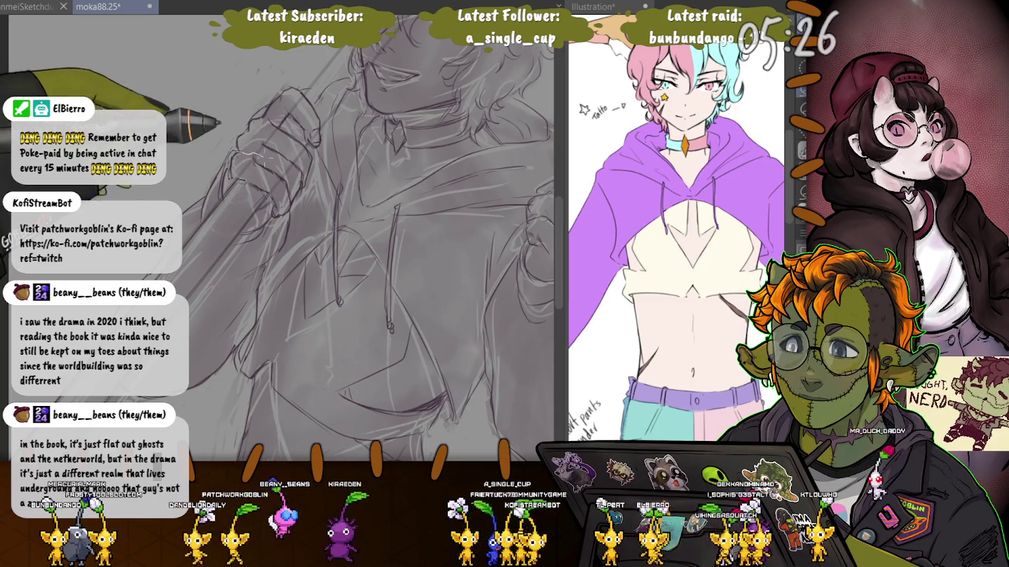
{"action": "left_click_drag", "start_coordinate": [252, 152], "coordinate": [272, 219]}
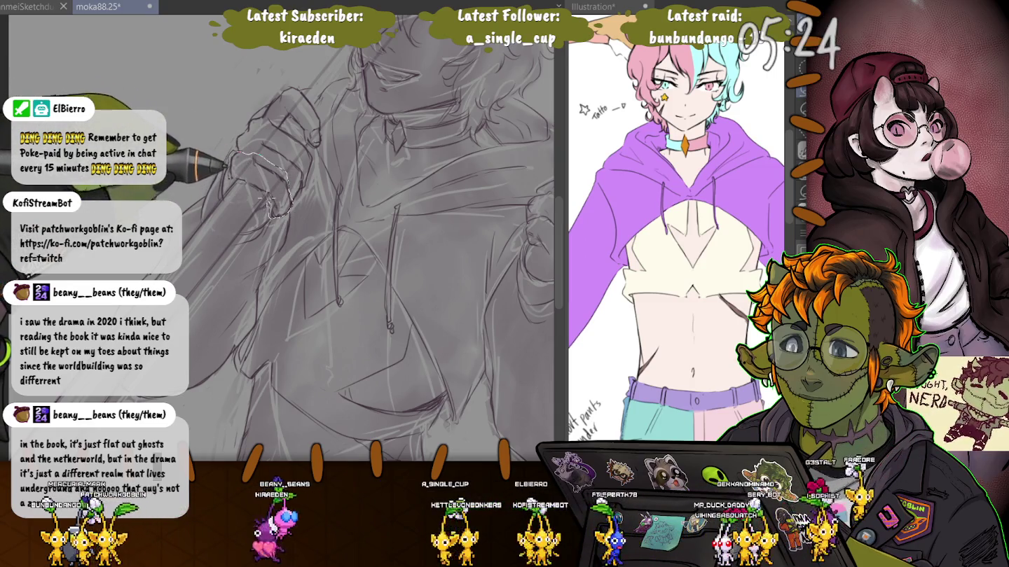
{"action": "key", "text": "ctrl+t"}
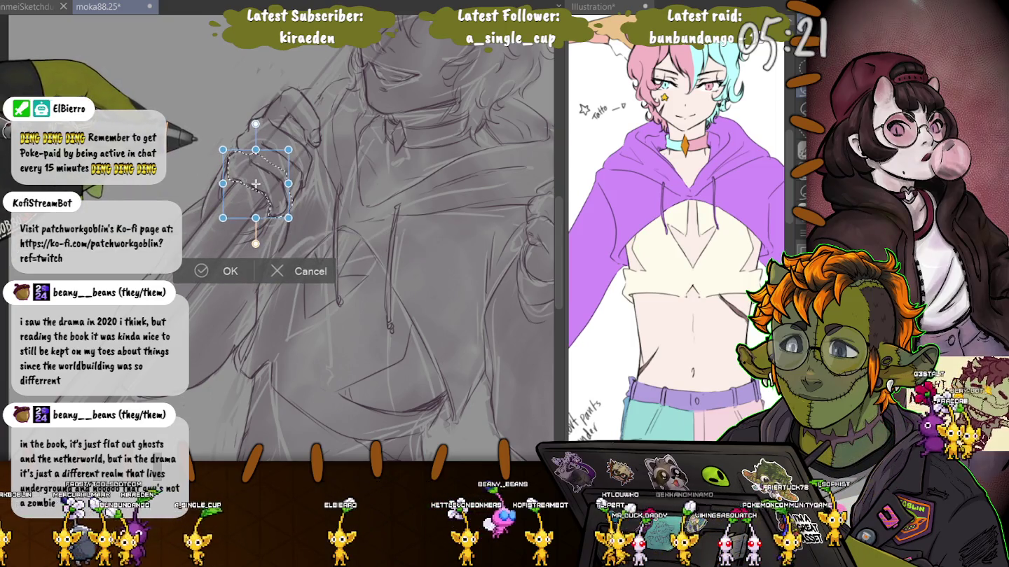
Commit the free transform on the lassoed fist
{"action": "key", "text": "Return"}
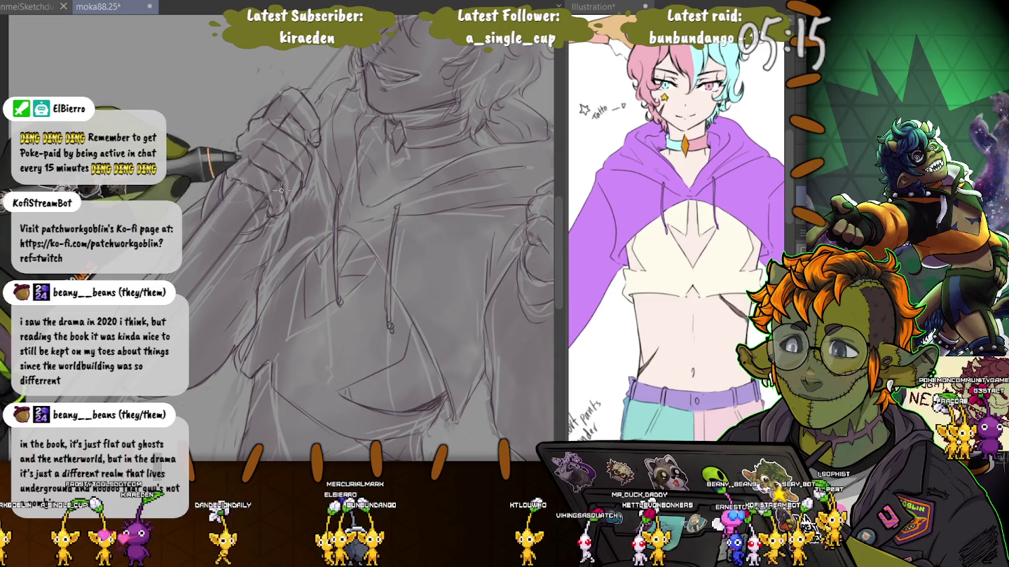
Pan up past the face until the fox ears are in view
{"action": "left_click_drag", "start_coordinate": [281, 190], "coordinate": [288, 323]}
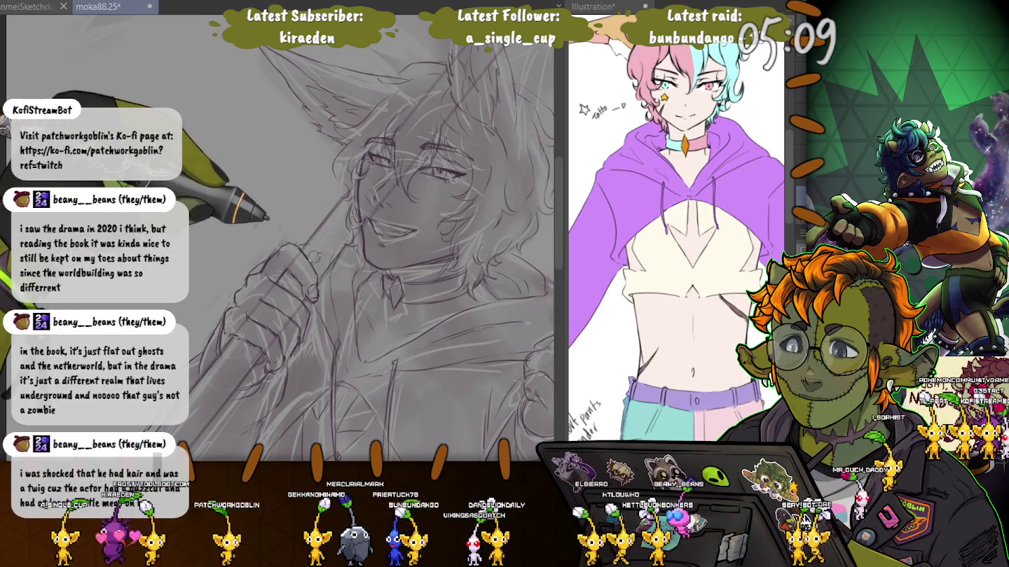
{"action": "left_click_drag", "start_coordinate": [314, 257], "coordinate": [237, 426]}
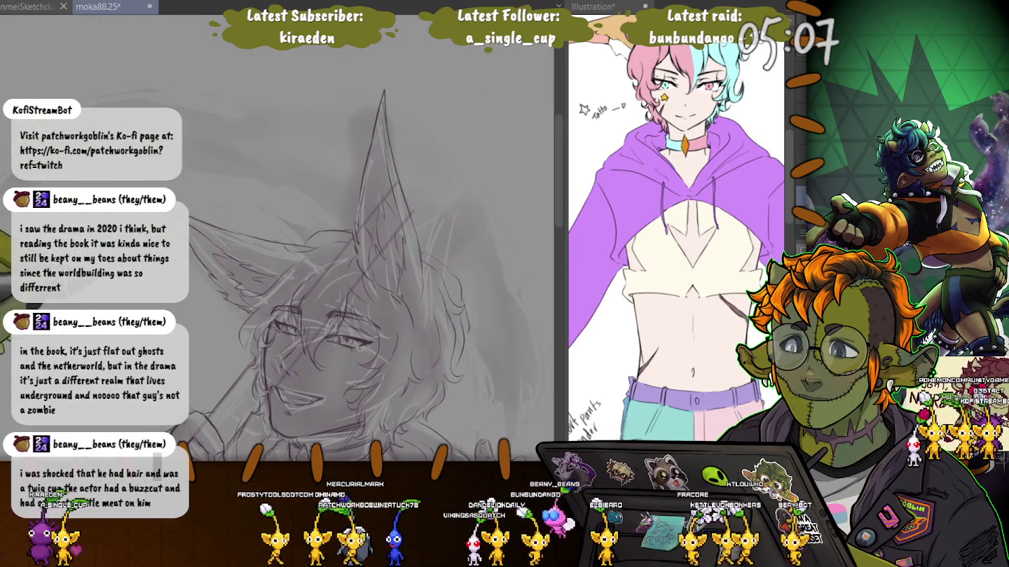
{"action": "left_click_drag", "start_coordinate": [319, 180], "coordinate": [335, 168]}
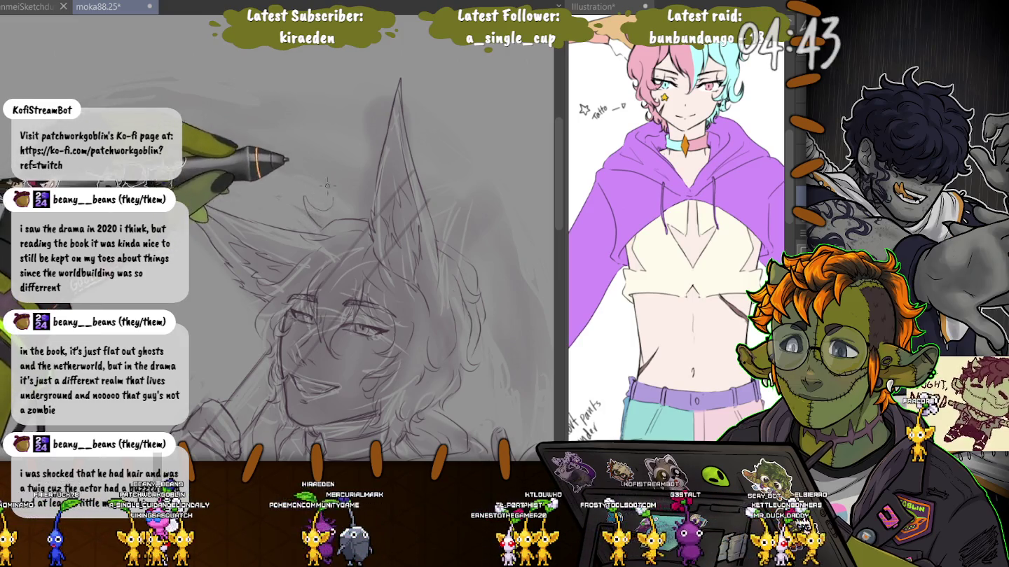
Sketch a thin line near the fox ear tip and pan to reveal the canvas top edge
{"action": "left_click_drag", "start_coordinate": [327, 186], "coordinate": [277, 184]}
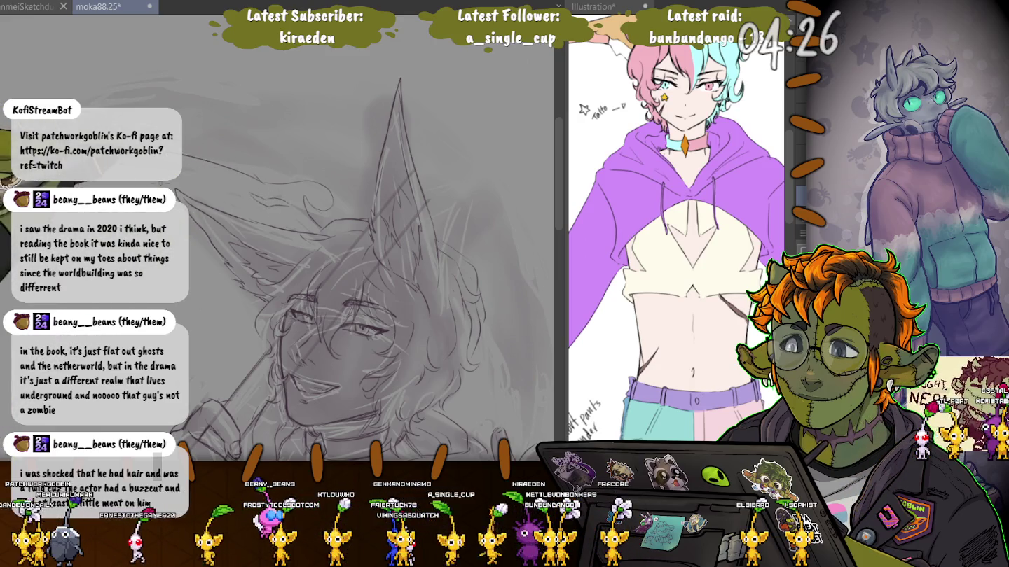
{"action": "left_click_drag", "start_coordinate": [316, 246], "coordinate": [388, 347]}
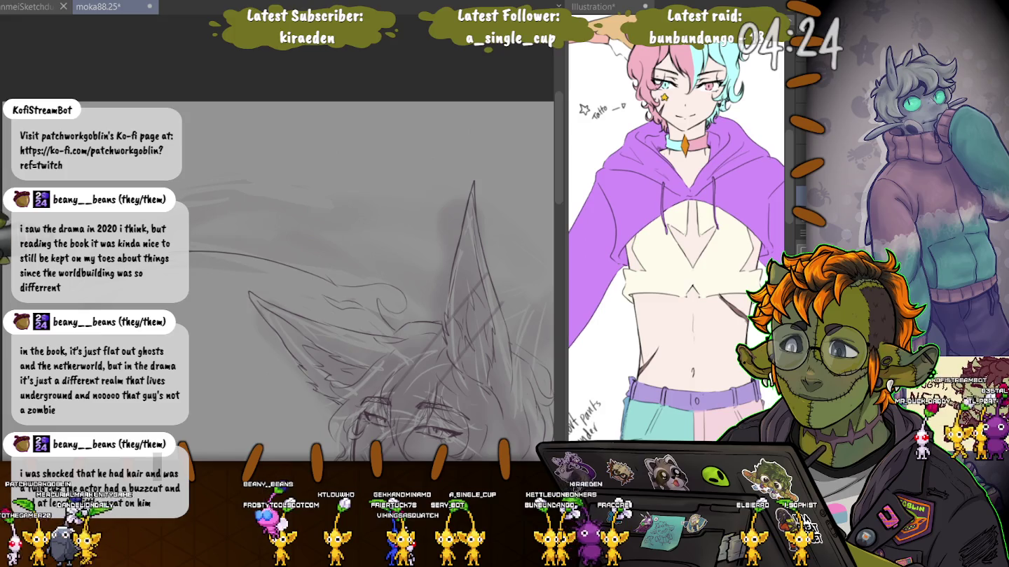